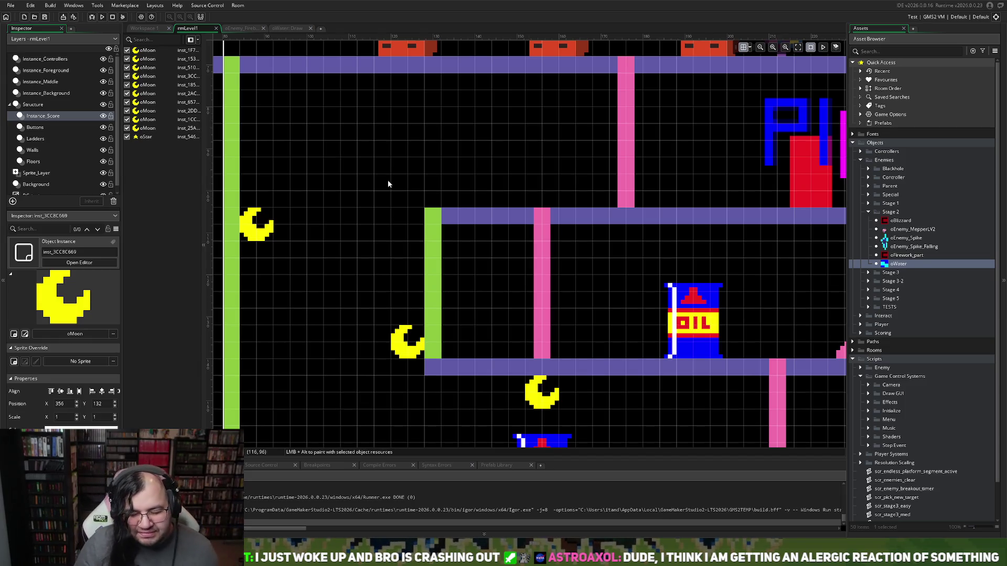
- Zoom out of rmLevel1, then switch through the Workspace 1, oEnemy_Fireball and oWater: Draw tabs
{"action": "scroll", "coordinate": [506, 186], "scroll_direction": "down", "scroll_amount": 3}
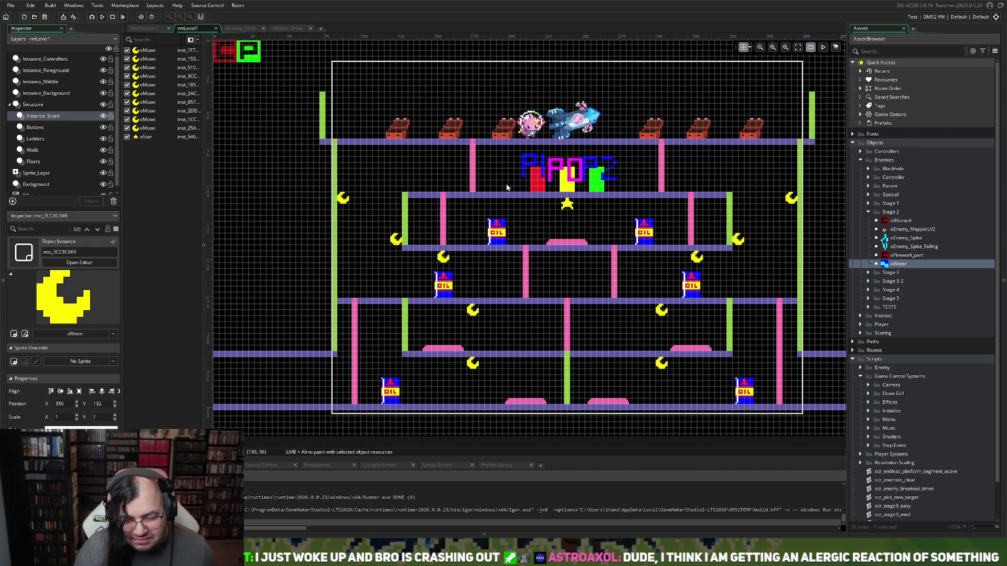
{"action": "left_click", "coordinate": [142, 28]}
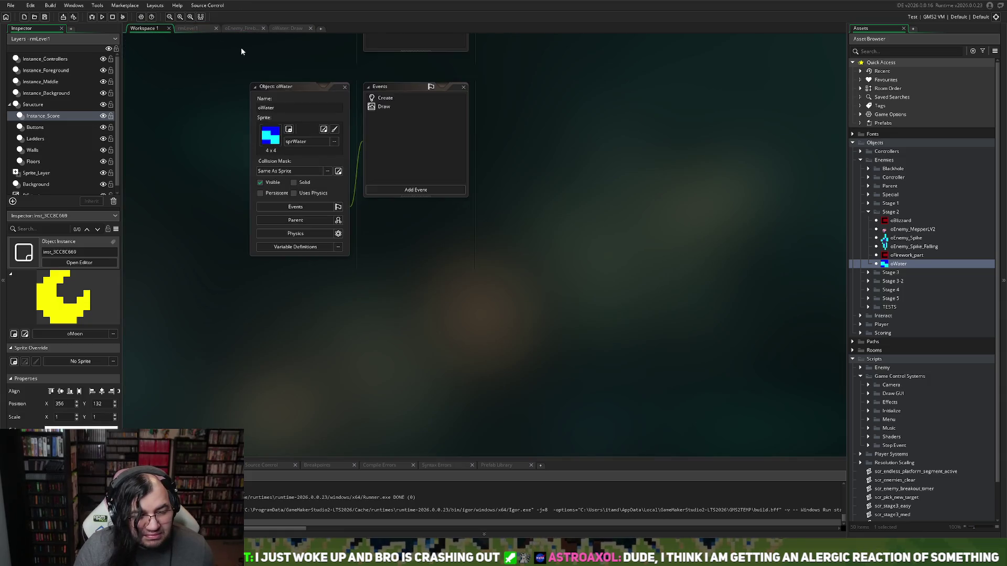
{"action": "left_click", "coordinate": [249, 29]}
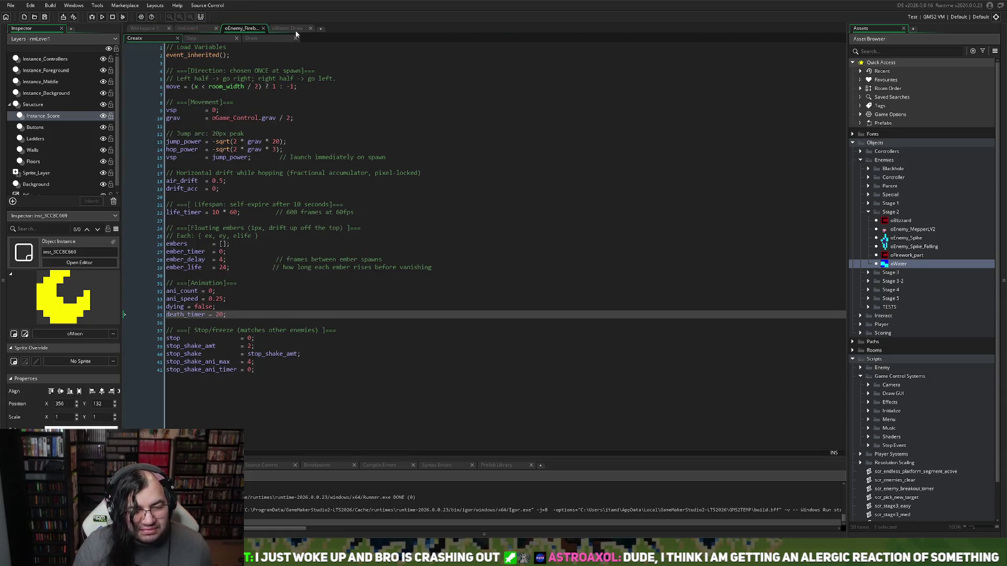
{"action": "left_click", "coordinate": [293, 29]}
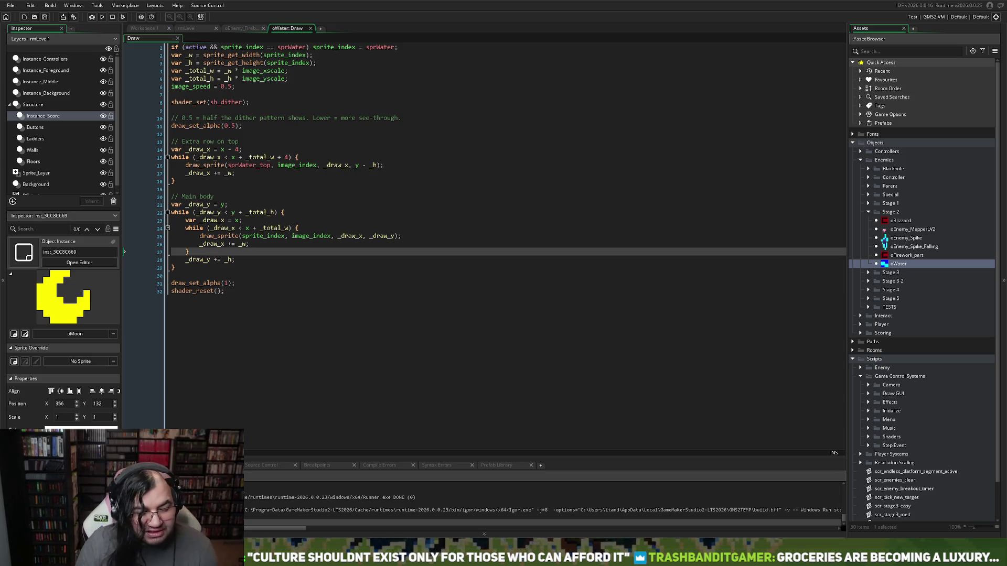
- Flip between rmLevel1, the oEnemy_Fireball code and oWater Draw, ending on Workspace 1 with oWater
{"action": "left_click", "coordinate": [189, 29]}
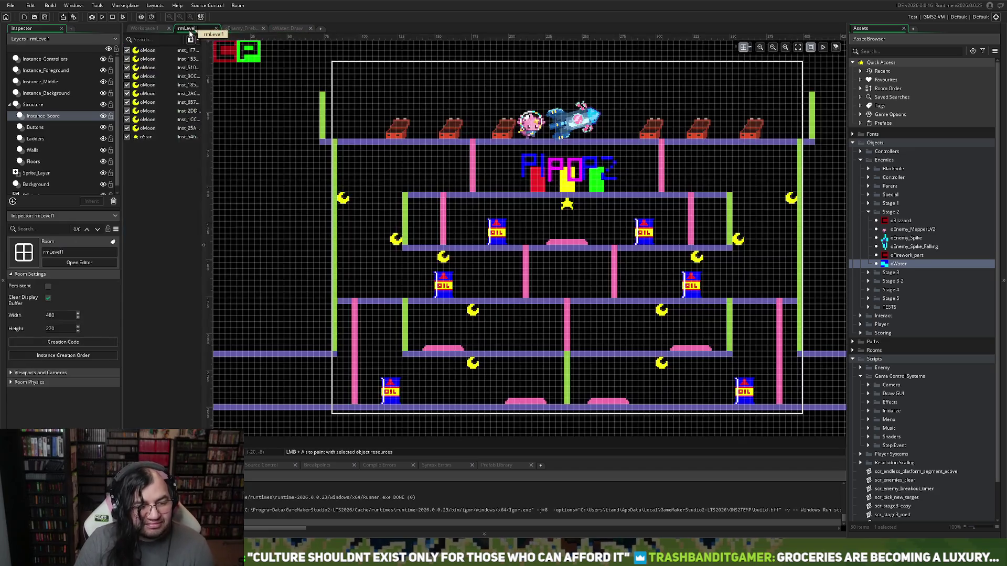
{"action": "left_click", "coordinate": [229, 31]}
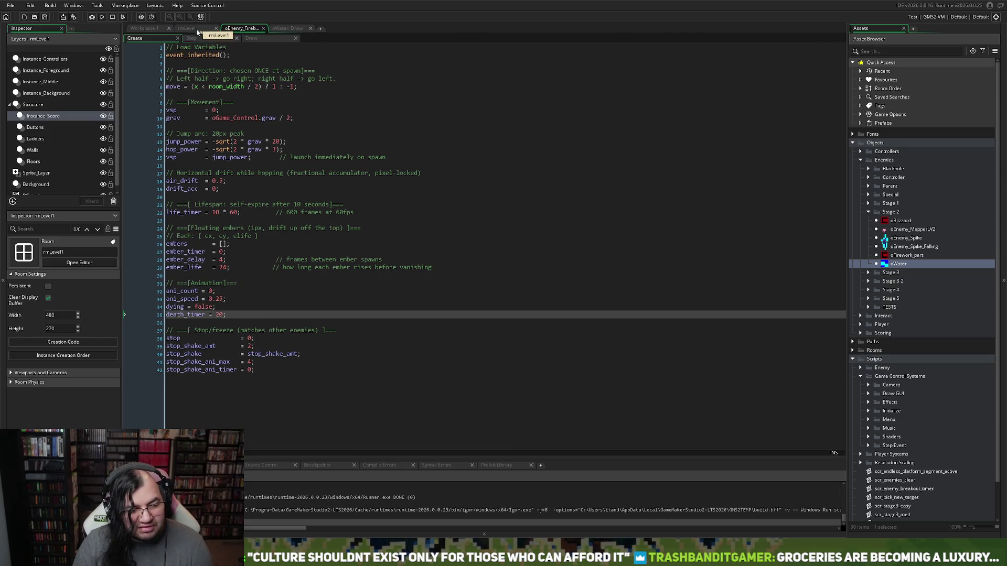
{"action": "left_click", "coordinate": [196, 29]}
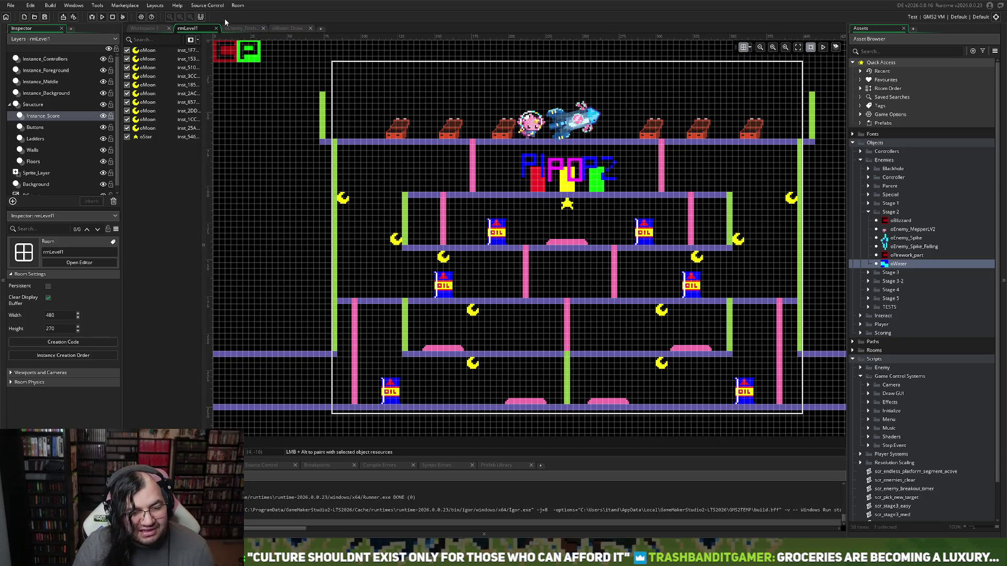
{"action": "left_click", "coordinate": [233, 28]}
{"action": "left_click", "coordinate": [287, 28]}
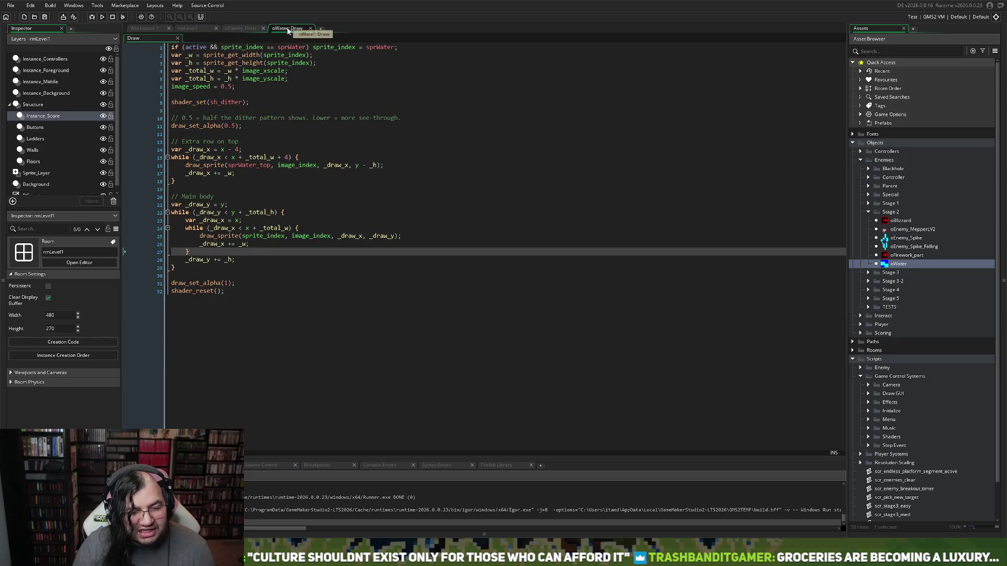
{"action": "left_click", "coordinate": [241, 29]}
{"action": "left_click", "coordinate": [187, 28]}
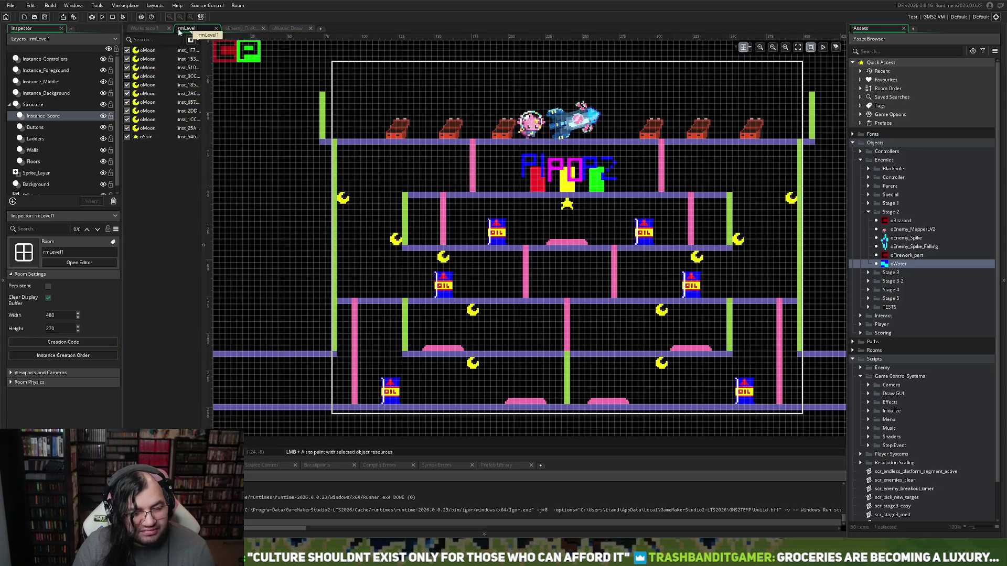
{"action": "left_click", "coordinate": [159, 29]}
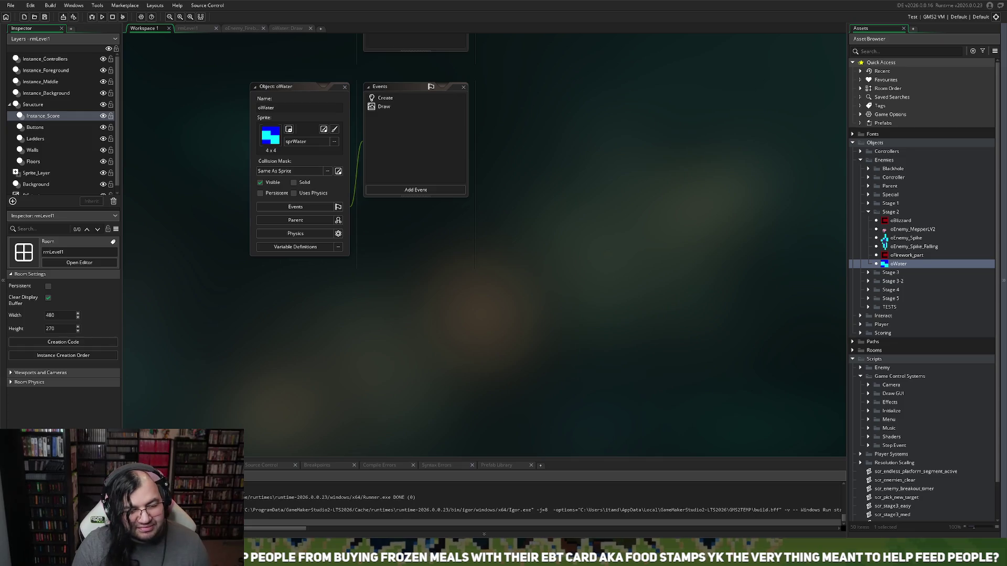
{"action": "scroll", "coordinate": [496, 160], "scroll_direction": "up", "scroll_amount": 5}
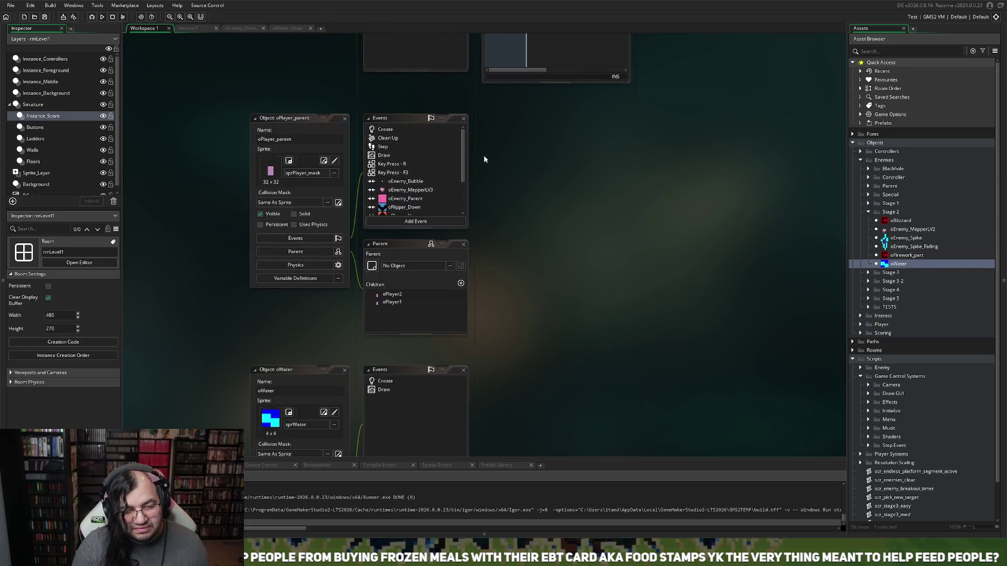
- Scroll the workspace to oEnemy_Fireball and open its Create event in the code editor
{"action": "scroll", "coordinate": [419, 157], "scroll_direction": "down", "scroll_amount": 2}
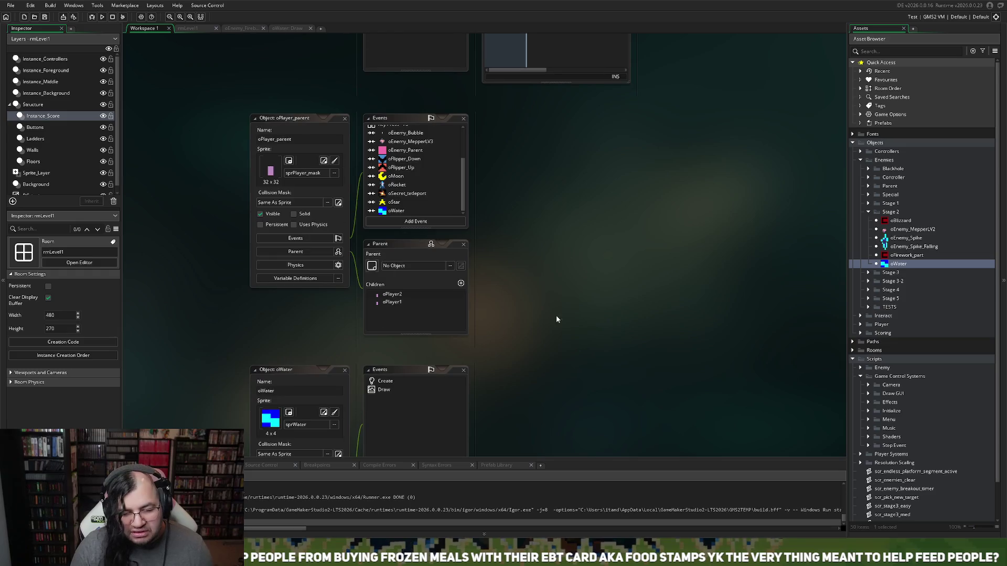
{"action": "scroll", "coordinate": [444, 281], "scroll_direction": "down", "scroll_amount": 10}
{"action": "scroll", "coordinate": [444, 280], "scroll_direction": "up", "scroll_amount": 8}
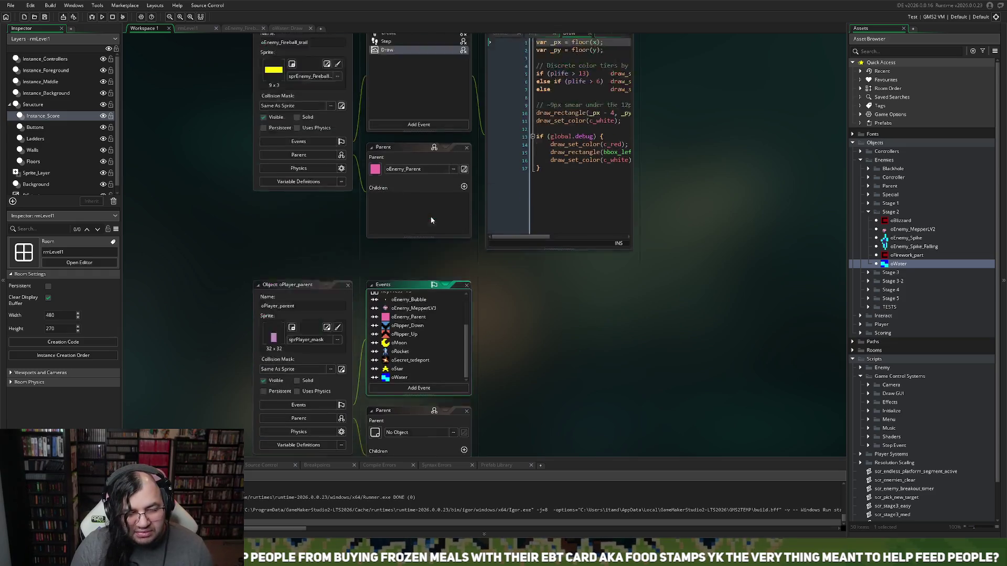
{"action": "scroll", "coordinate": [427, 220], "scroll_direction": "up", "scroll_amount": 5}
{"action": "scroll", "coordinate": [424, 213], "scroll_direction": "down", "scroll_amount": 2}
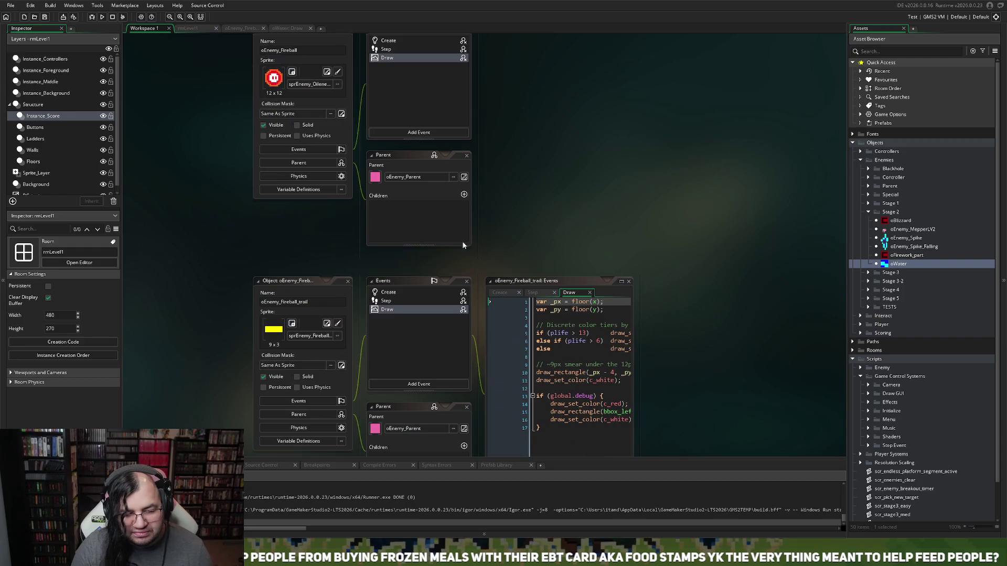
{"action": "scroll", "coordinate": [322, 102], "scroll_direction": "up", "scroll_amount": 1}
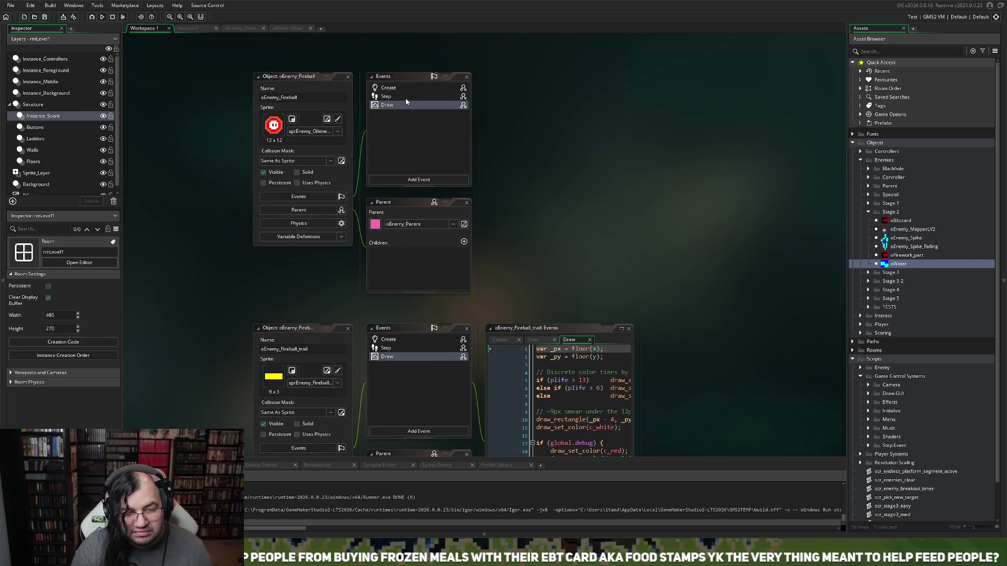
{"action": "left_click", "coordinate": [392, 89]}
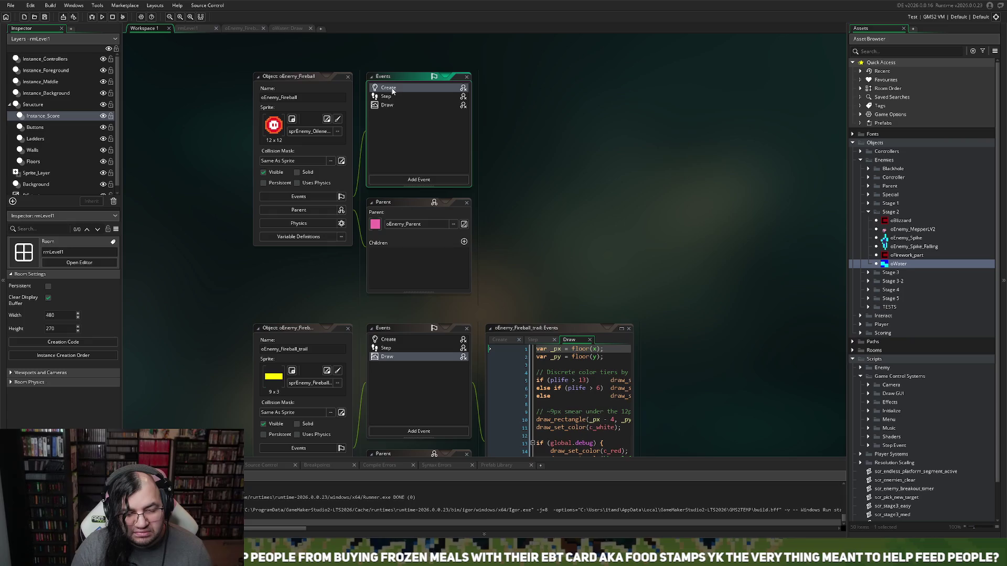
{"action": "double_click", "coordinate": [389, 90]}
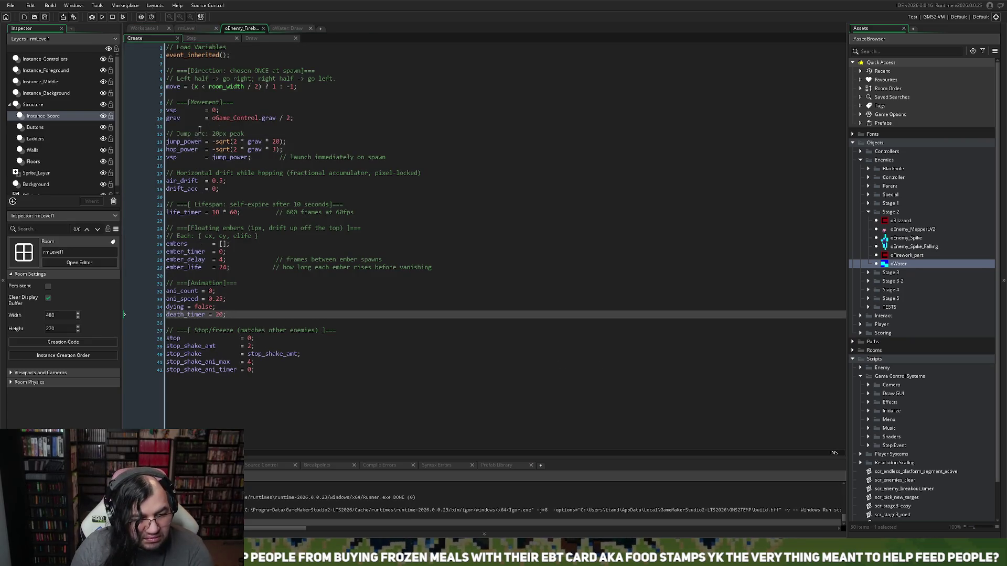
- Change death_timer to 10 and life_timer to 5 * 60 in the fireball's Create code
{"action": "double_click", "coordinate": [216, 314]}
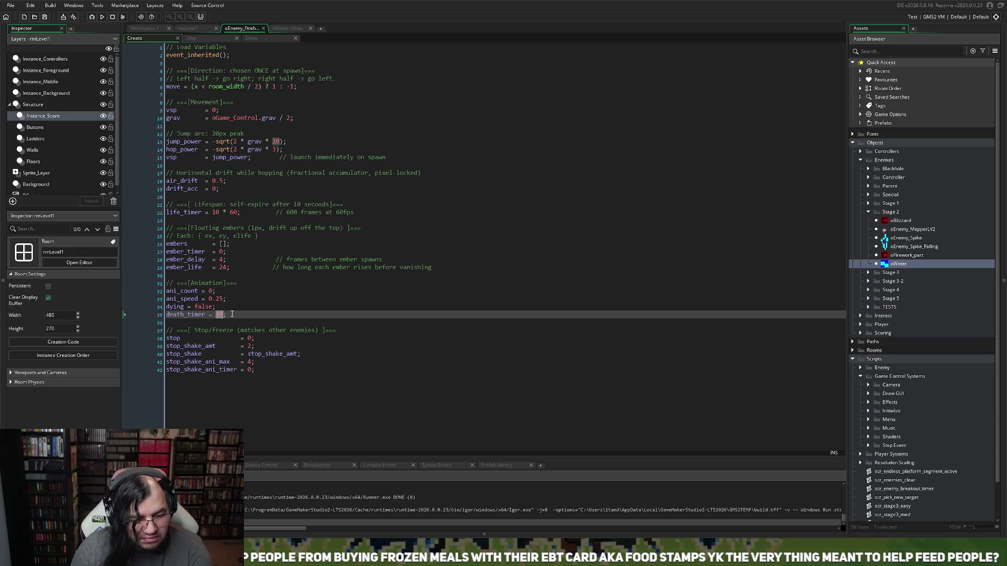
{"action": "type", "text": "10"}
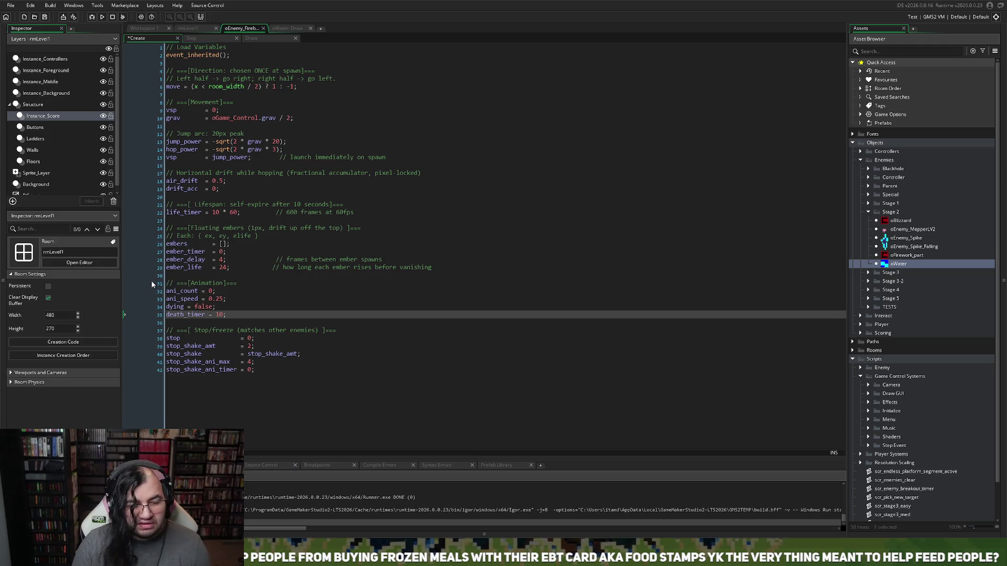
{"action": "double_click", "coordinate": [215, 213]}
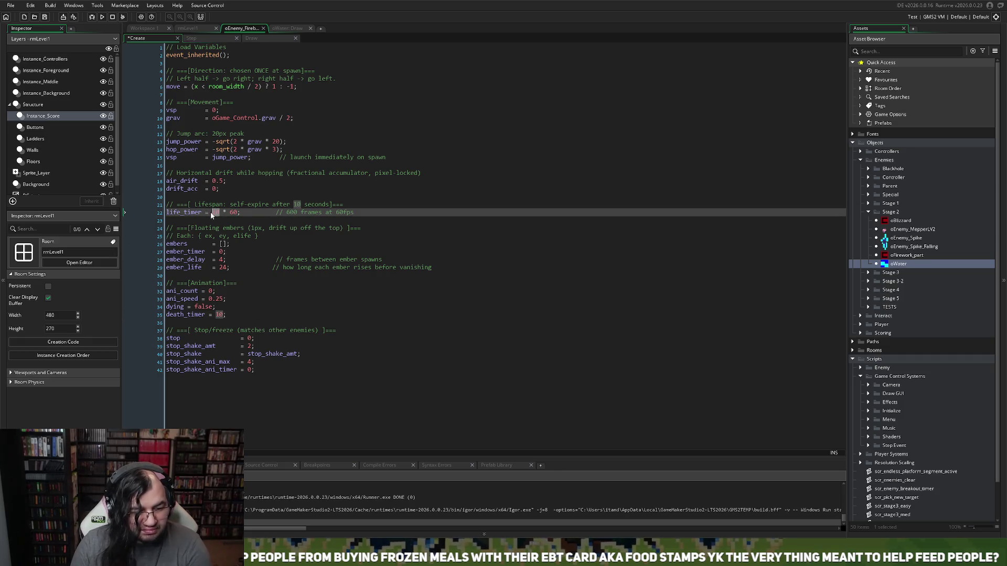
{"action": "type", "text": "5"}
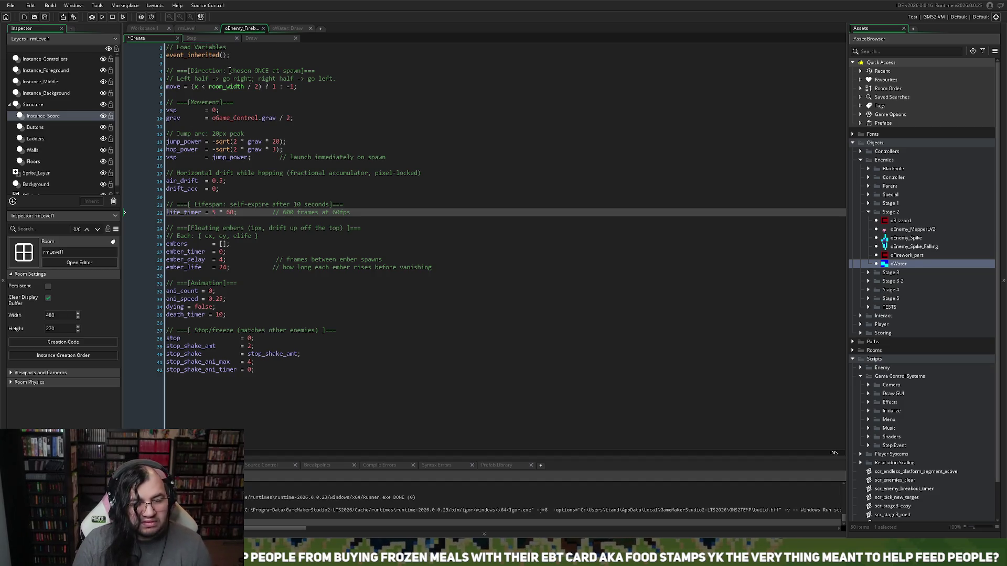
{"action": "left_click", "coordinate": [263, 28]}
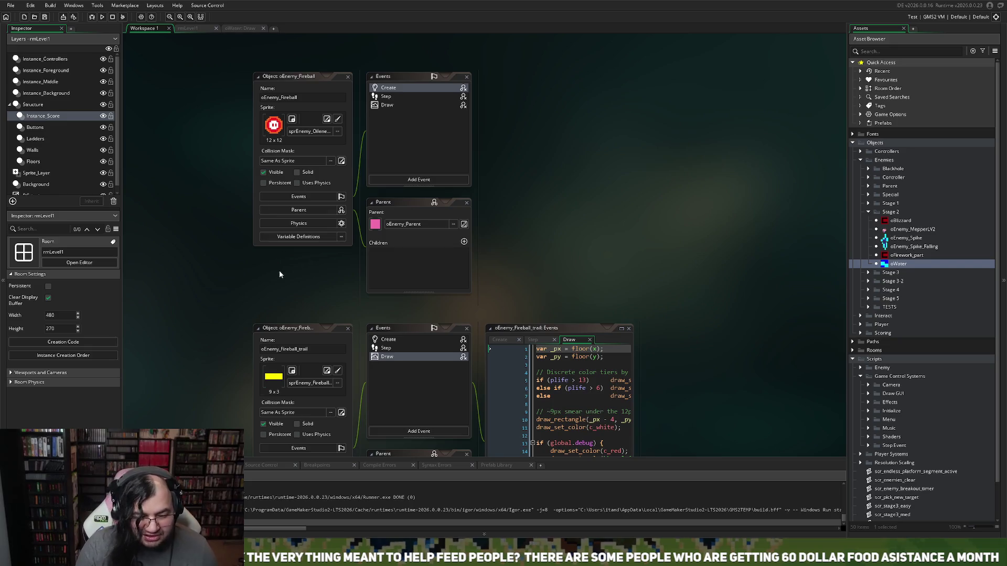
- Close the oEnemy_Fireball_trail object windows
{"action": "left_click", "coordinate": [347, 329]}
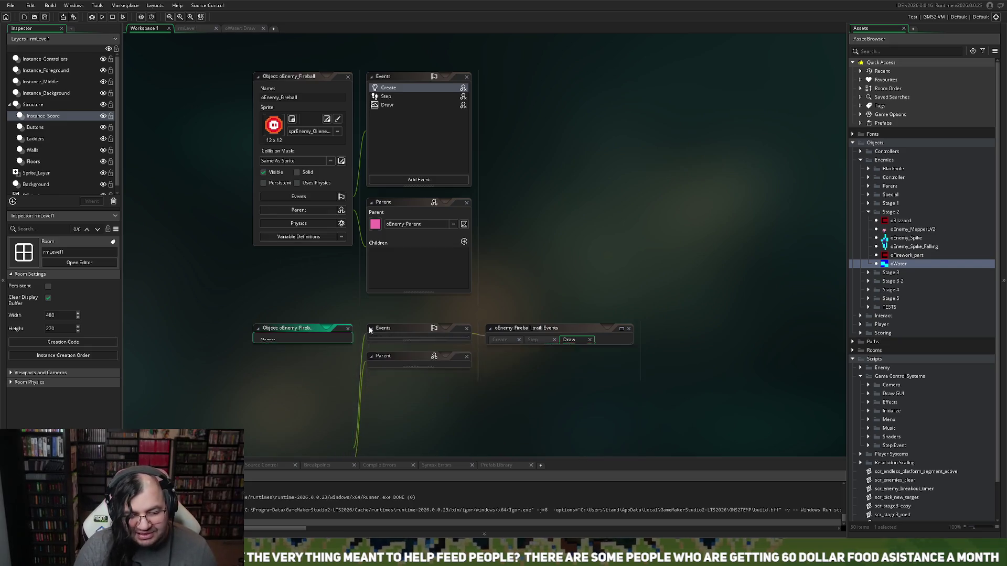
- Select oEnemy_MepperLV2 and collapse the Stage 2 enemies folder in the Asset Browser
{"action": "left_click", "coordinate": [897, 255]}
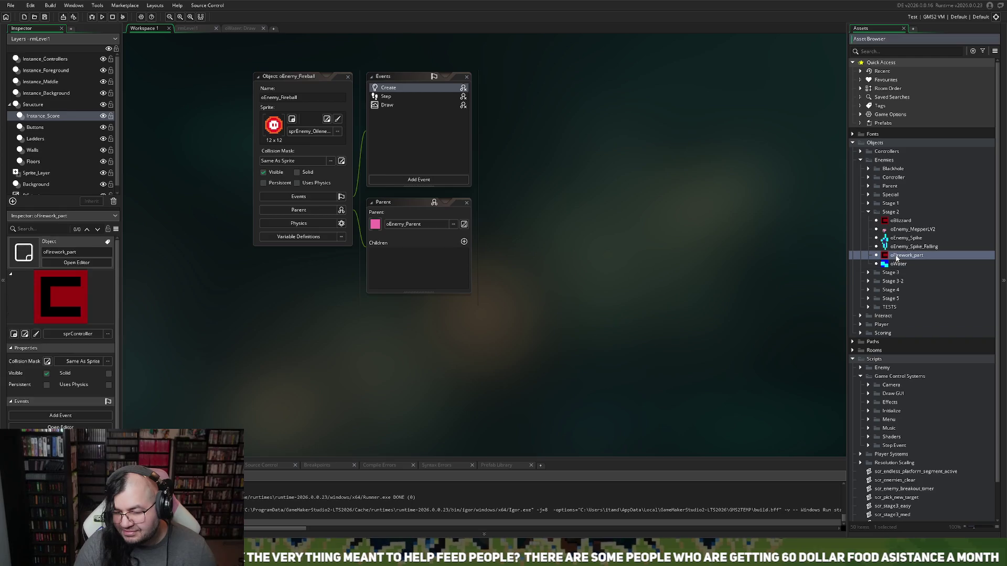
{"action": "left_click", "coordinate": [896, 231]}
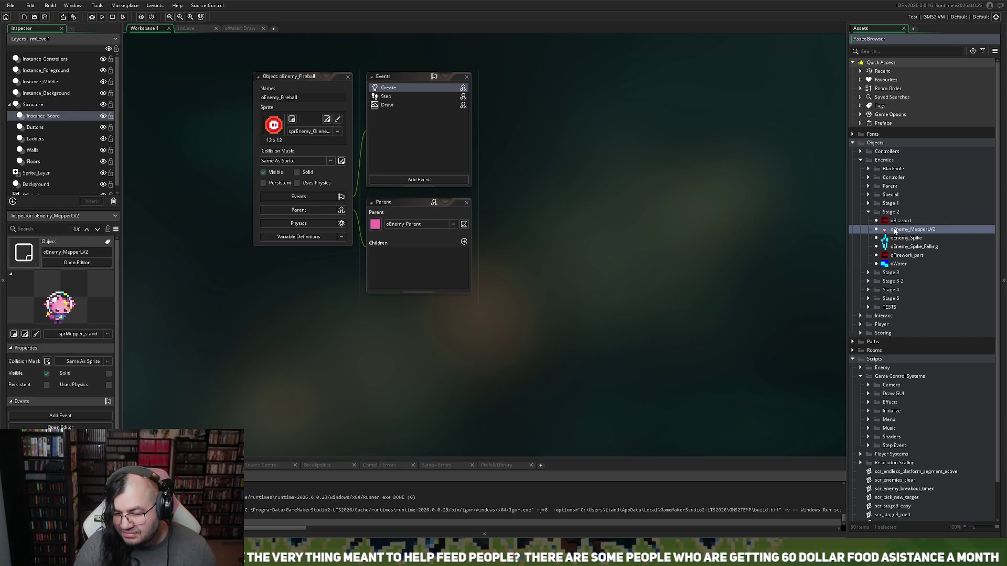
{"action": "left_click", "coordinate": [868, 212]}
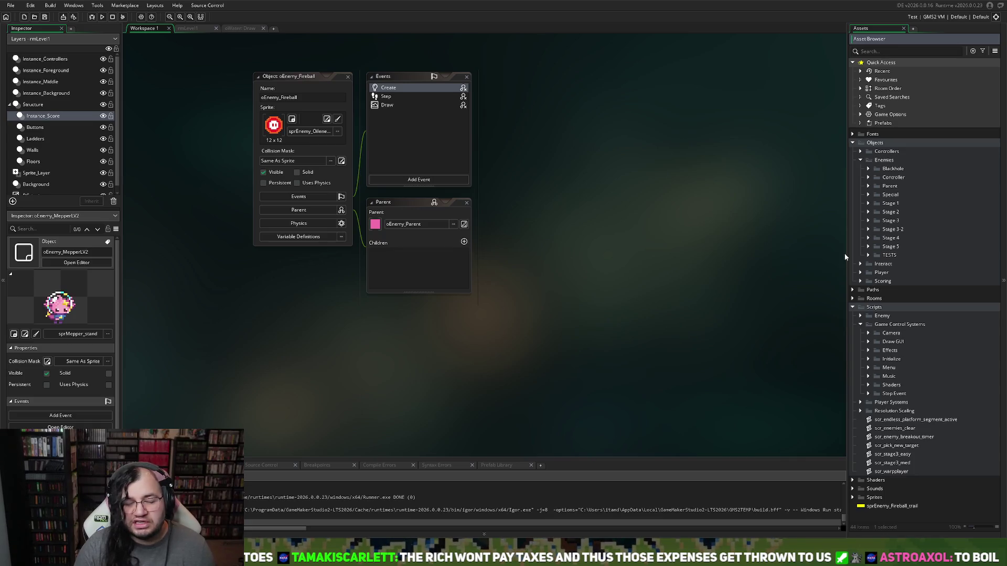
{"action": "right_click", "coordinate": [845, 255]}
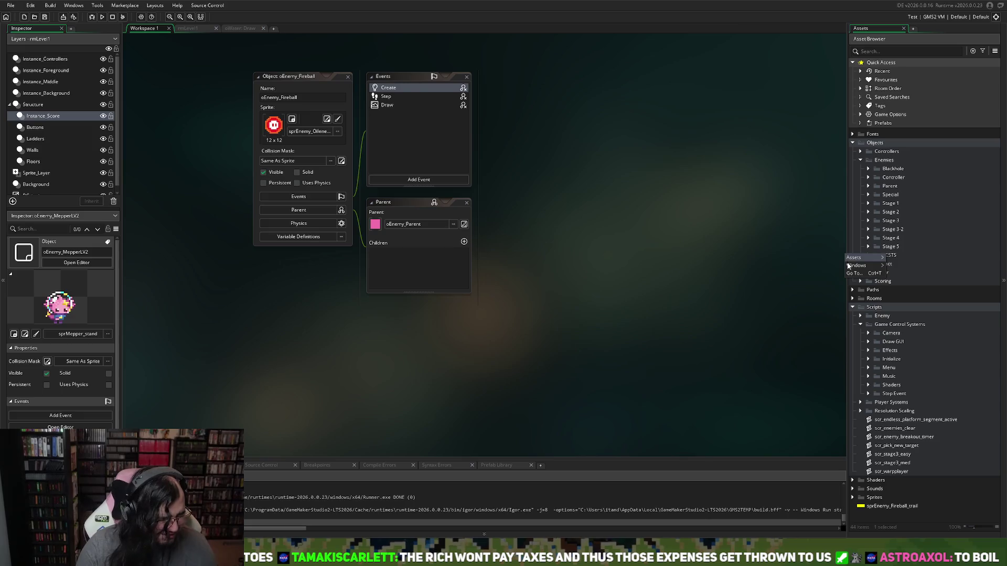
- Show the Windows submenu listing the open oWater, oPlayer_parent and oEnemy_Fireball editors
{"action": "mouse_move", "coordinate": [847, 267]}
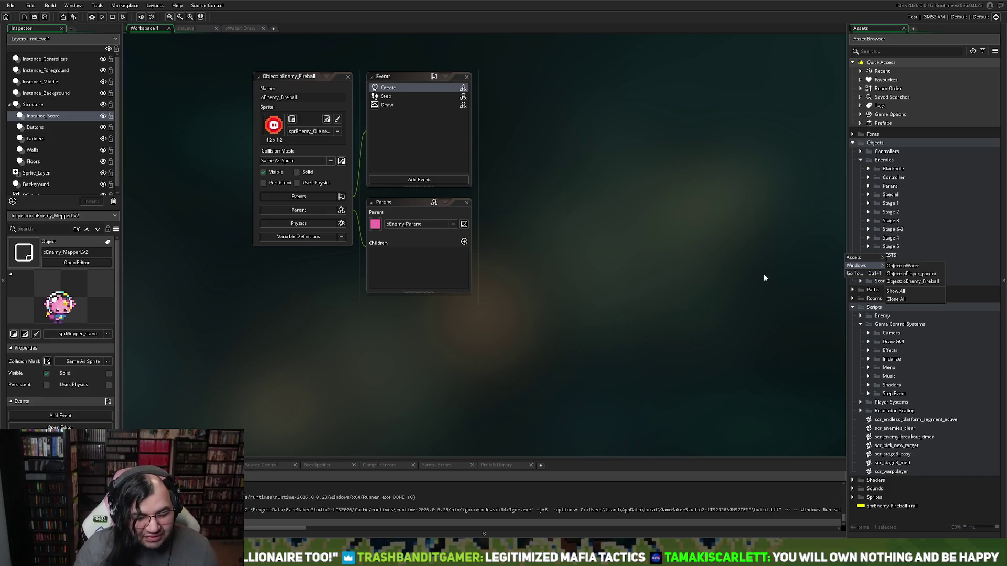
- Close the oEnemy_Fireball editor, then briefly open and close oEnemy_Mepper_end
{"action": "double_click", "coordinate": [391, 100]}
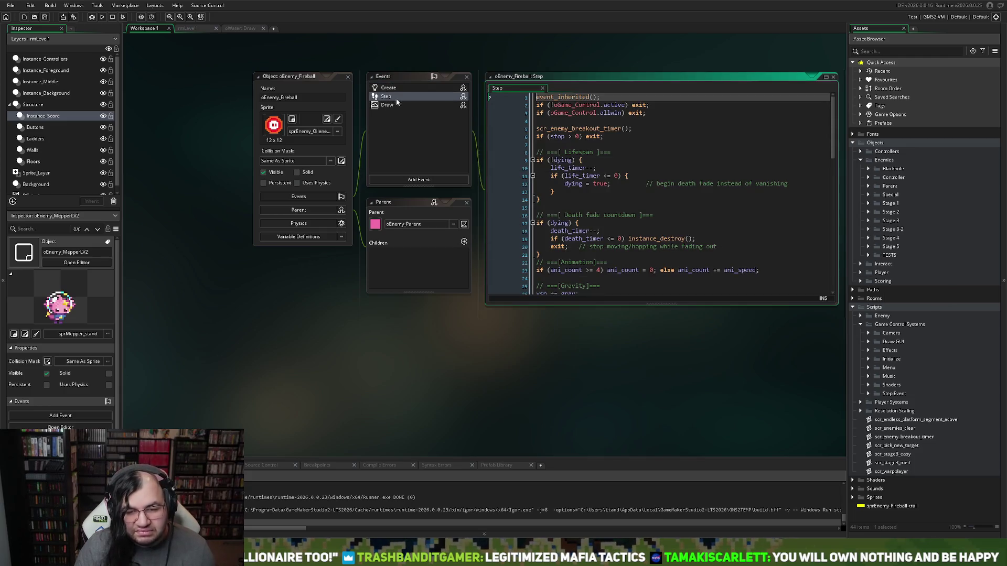
{"action": "double_click", "coordinate": [395, 90]}
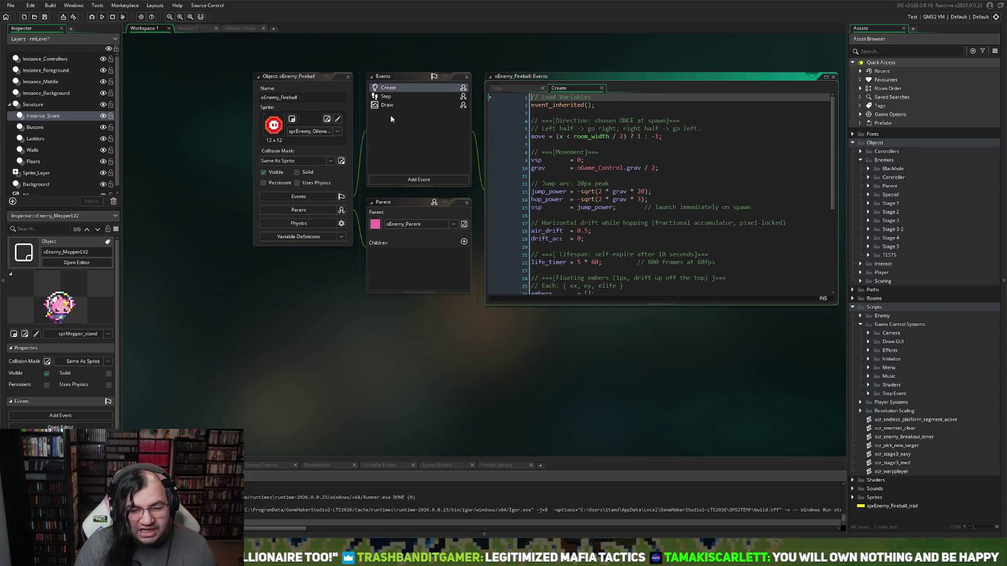
{"action": "left_click", "coordinate": [347, 77]}
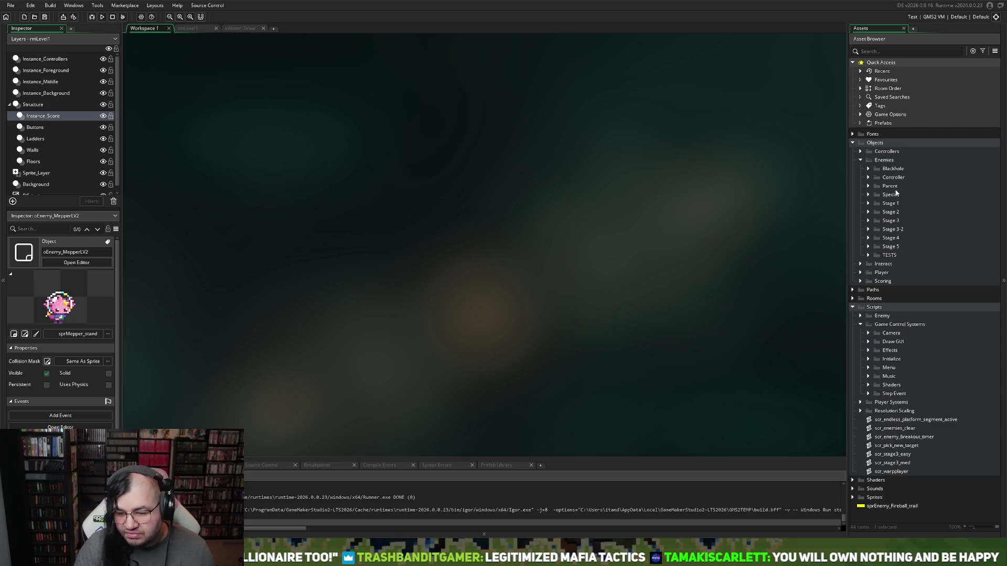
{"action": "left_click", "coordinate": [867, 194]}
{"action": "double_click", "coordinate": [873, 203]}
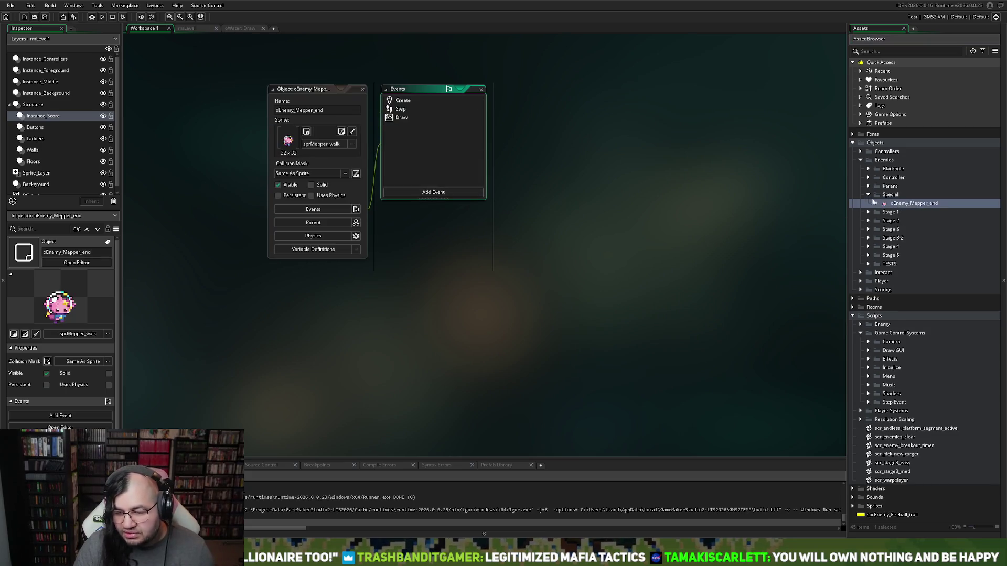
{"action": "left_click", "coordinate": [366, 93]}
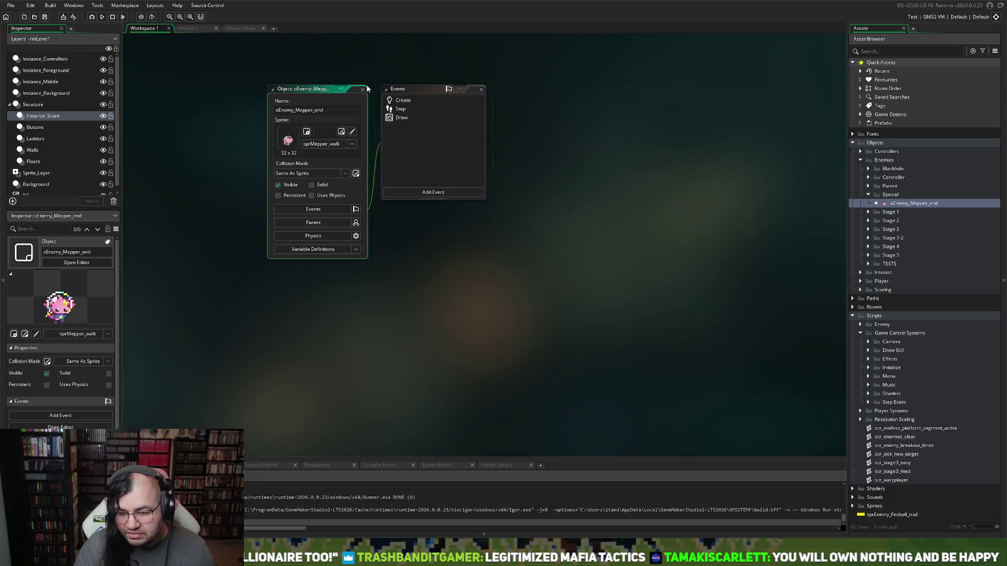
{"action": "left_click", "coordinate": [363, 90]}
- Open oEnemy_MepperLV1's Create event code from the Stage 1 folder, maximized
{"action": "left_click", "coordinate": [868, 220]}
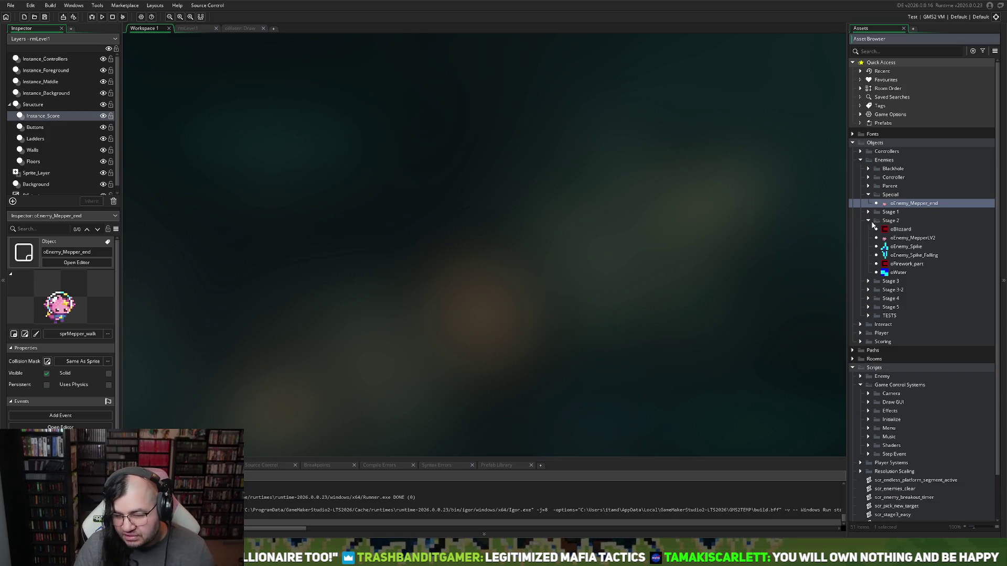
{"action": "left_click", "coordinate": [868, 212]}
{"action": "double_click", "coordinate": [895, 247]}
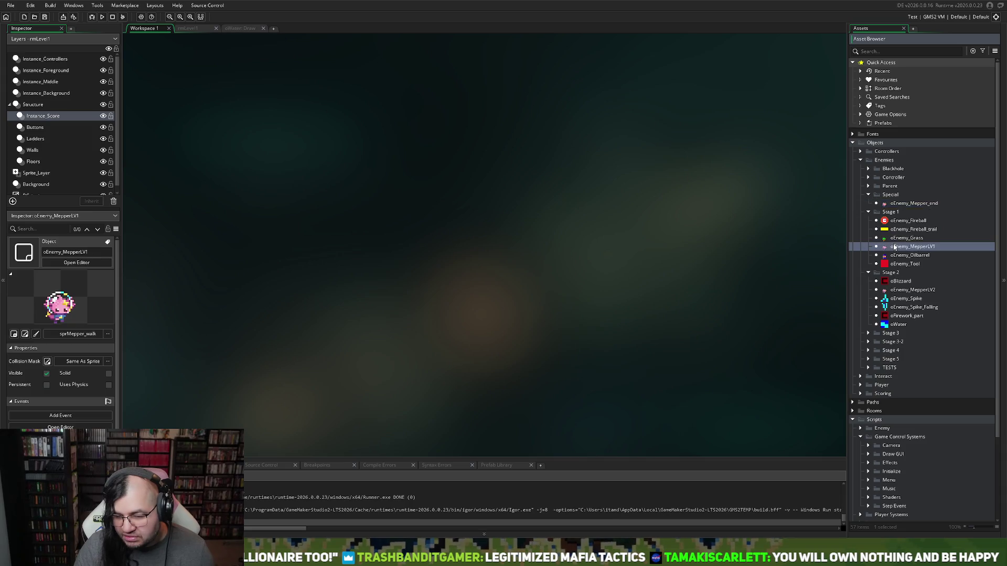
{"action": "double_click", "coordinate": [401, 100]}
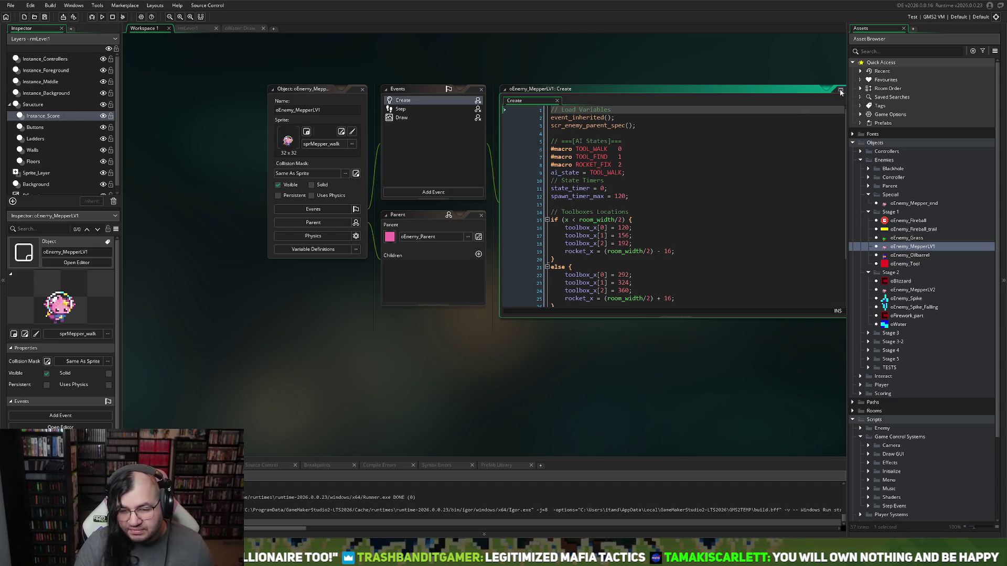
{"action": "left_click", "coordinate": [841, 91]}
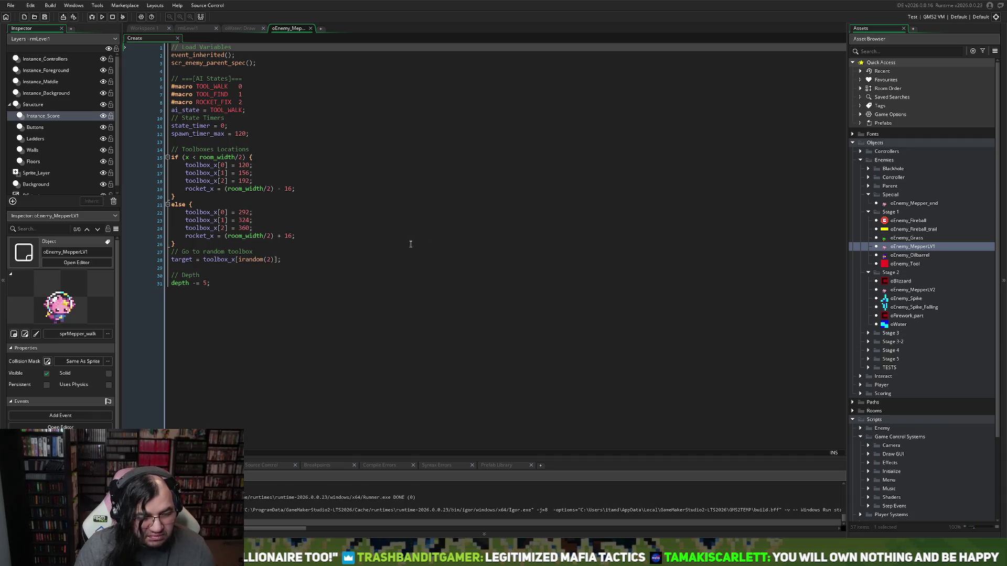
- Insert 'if (global.difflevel >= 1) {' above line 15 and select the toolbox block beneath it
{"action": "left_click", "coordinate": [172, 157]}
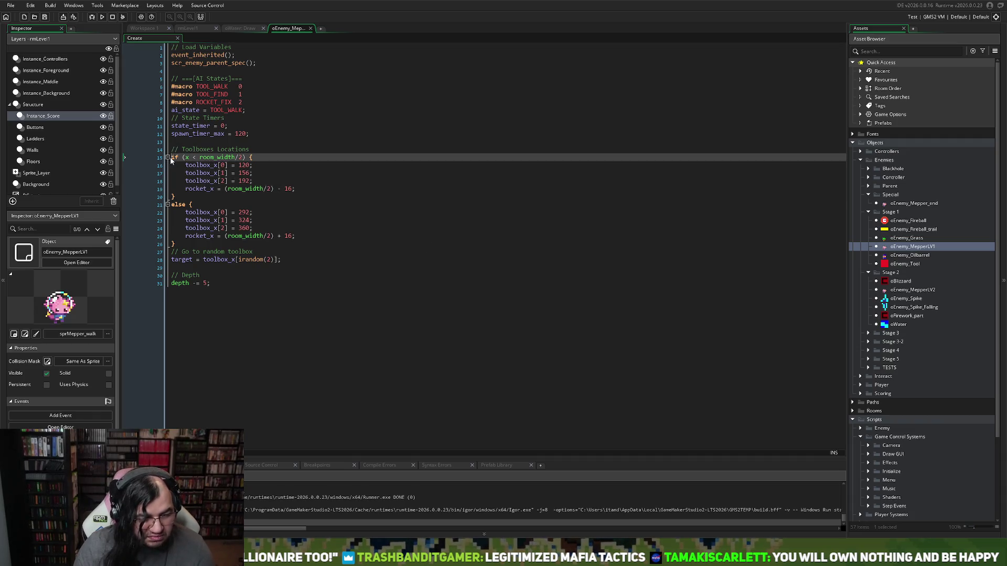
{"action": "key", "text": "Return"}
{"action": "key", "text": "Up"}
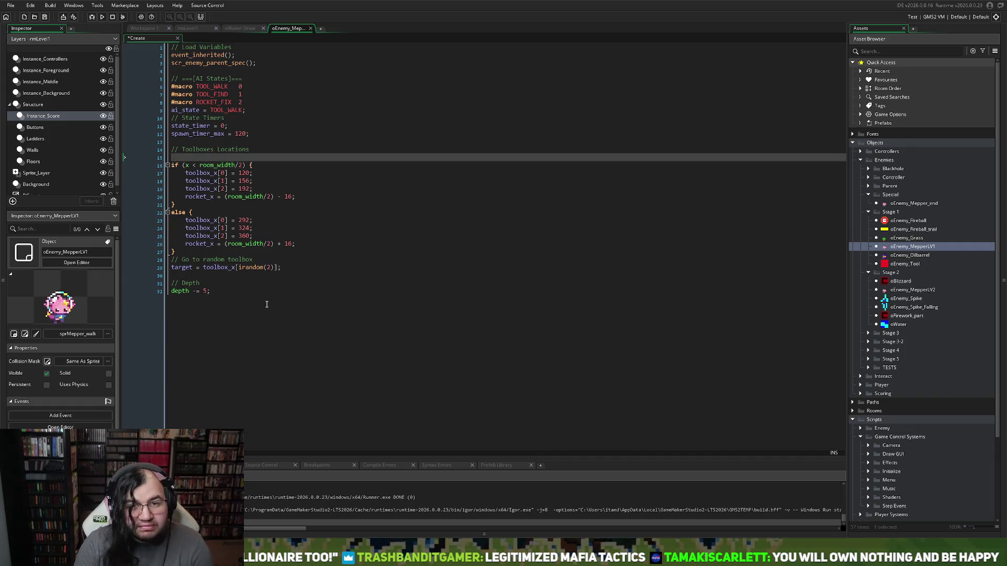
{"action": "type", "text": "t"}
{"action": "key", "text": "BackSpace"}
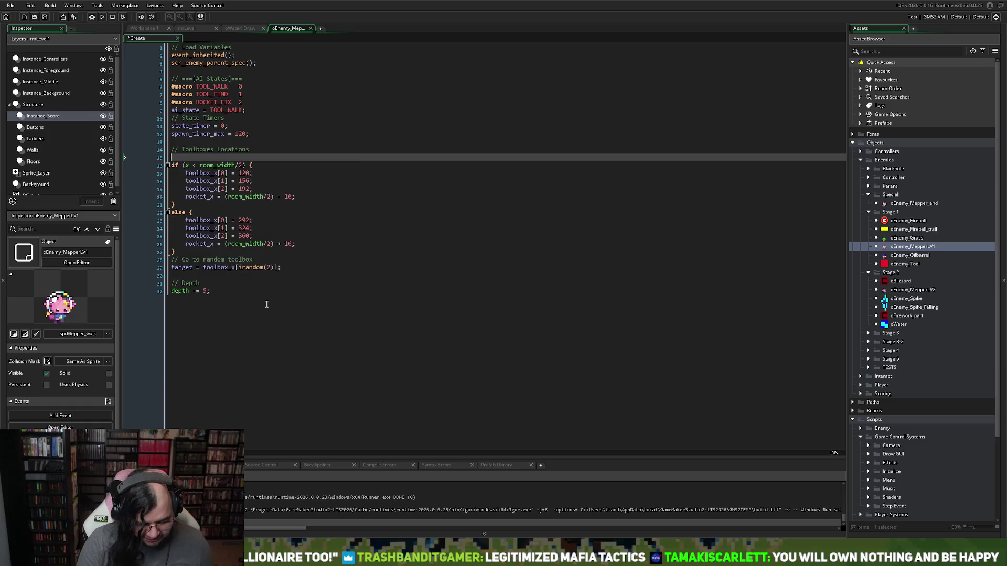
{"action": "type", "text": "if ("}
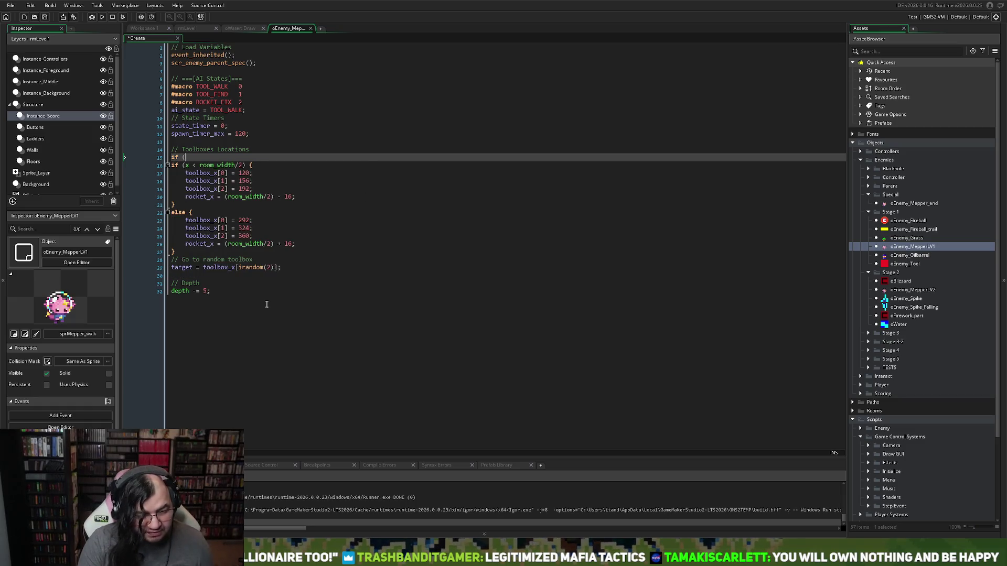
{"action": "type", "text": "global.diff"}
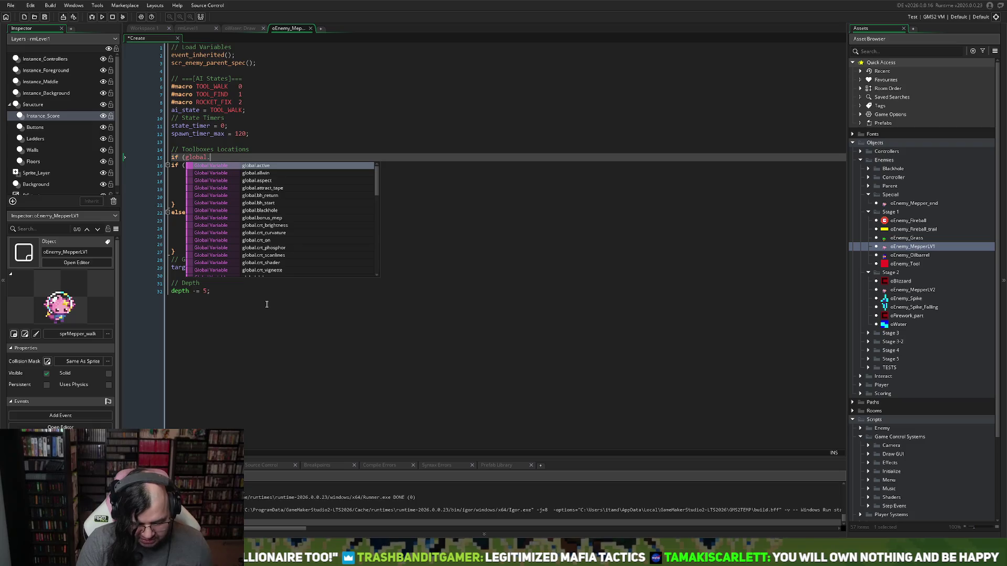
{"action": "key", "text": "Return"}
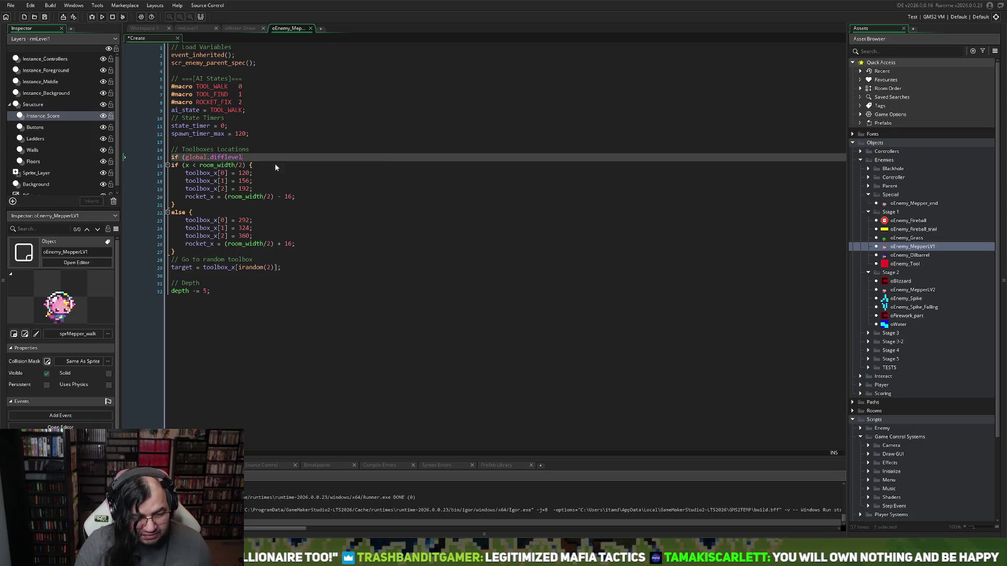
{"action": "type", "text": " >= 1"}
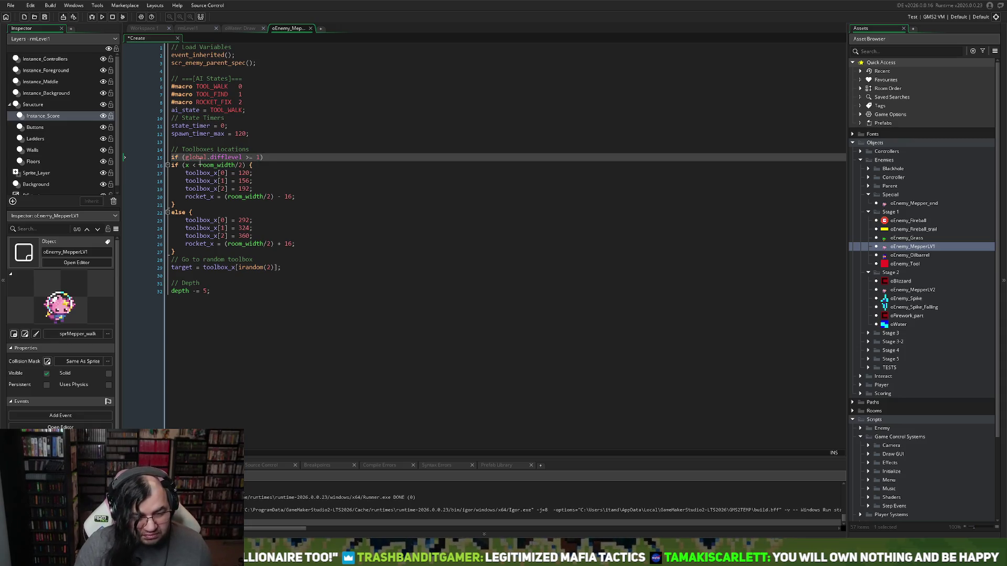
{"action": "type", "text": "{"}
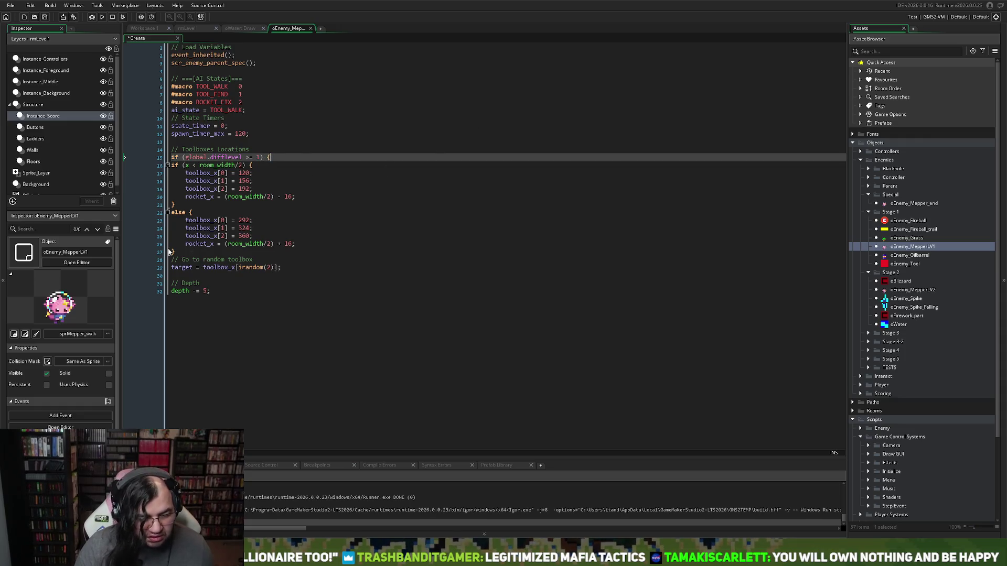
{"action": "left_click", "coordinate": [178, 251]}
{"action": "left_click_drag", "start_coordinate": [179, 251], "coordinate": [170, 167]}
- Indent the toolbox block, its comment and target line inside the difflevel condition
{"action": "key", "text": "Tab"}
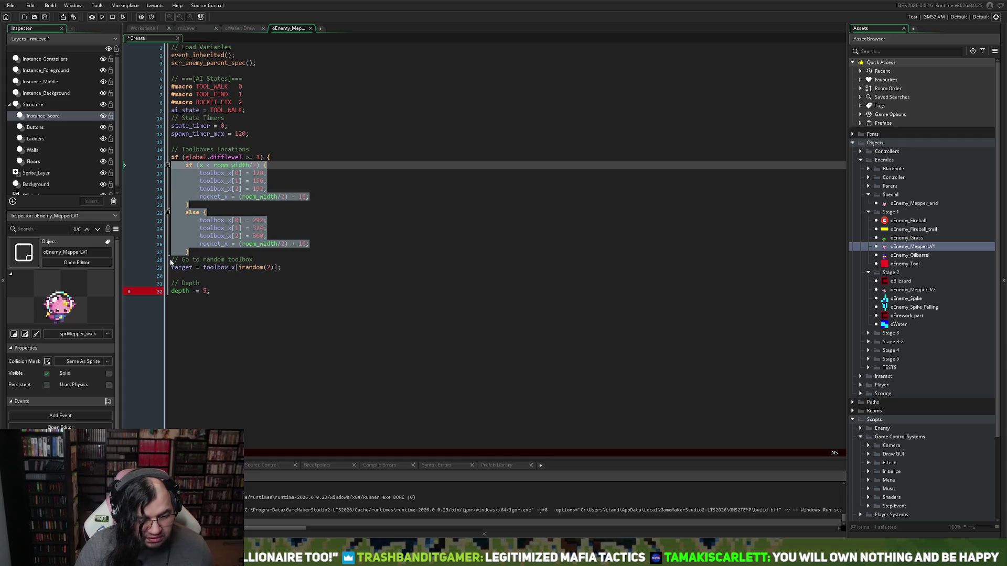
{"action": "left_click", "coordinate": [172, 259]}
{"action": "key", "text": "Tab"}
{"action": "left_click", "coordinate": [172, 267]}
{"action": "key", "text": "Tab"}
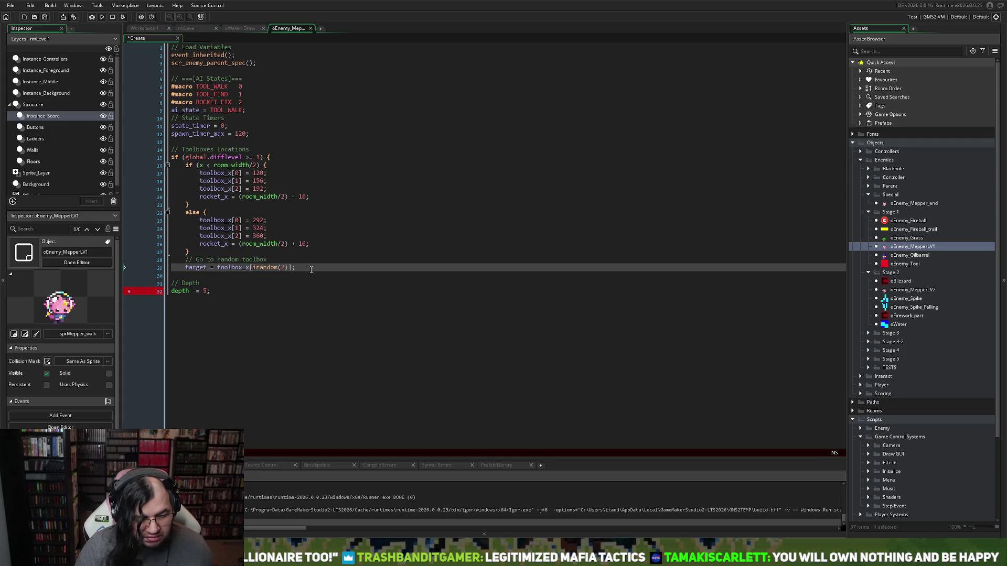
{"action": "left_click", "coordinate": [311, 269]}
{"action": "key", "text": "Return"}
{"action": "type", "text": "}"}
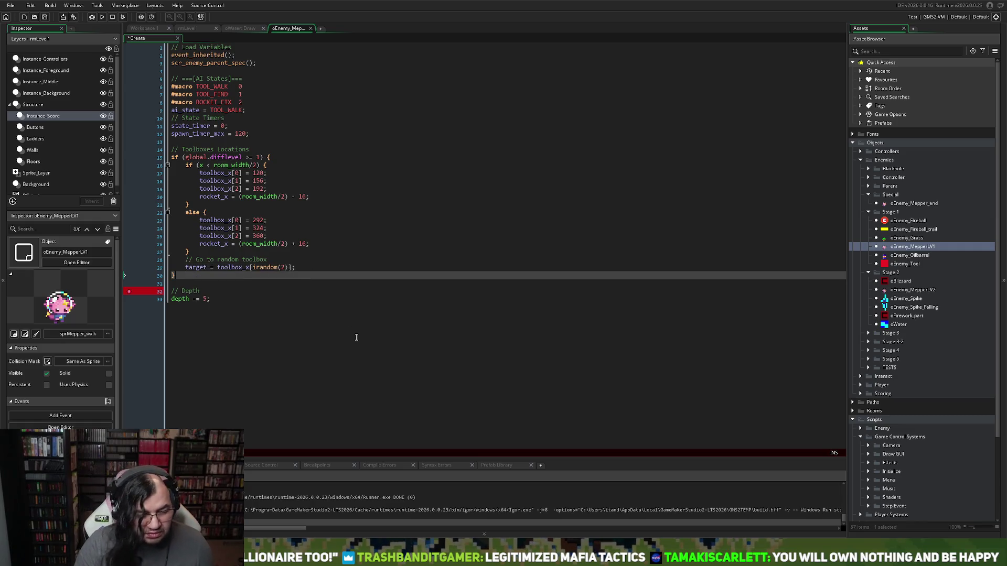
- Turn the check into 'else if' and paste a duplicate of the toolbox block above it
{"action": "left_click", "coordinate": [172, 158]}
{"action": "key", "text": "Return"}
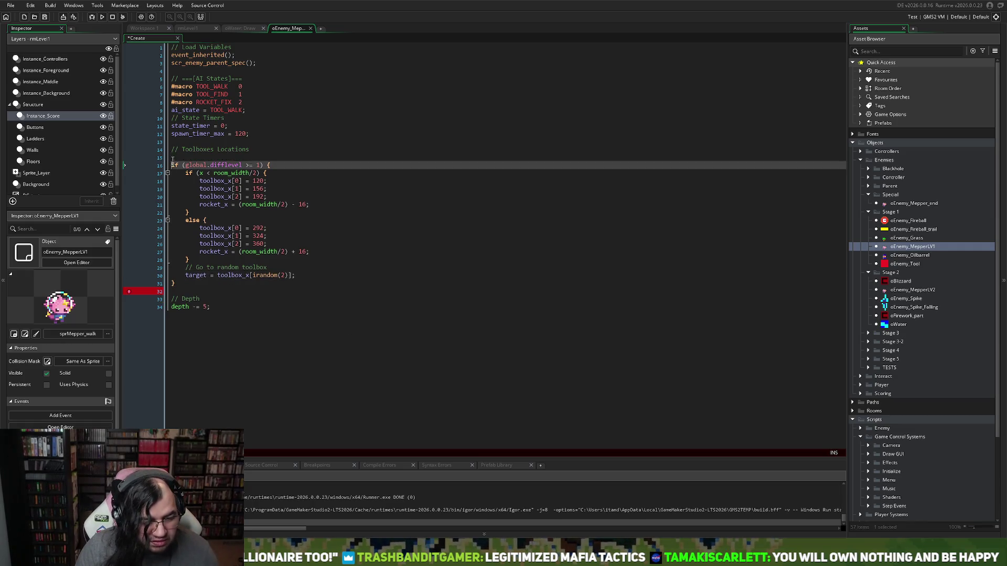
{"action": "type", "text": "else"}
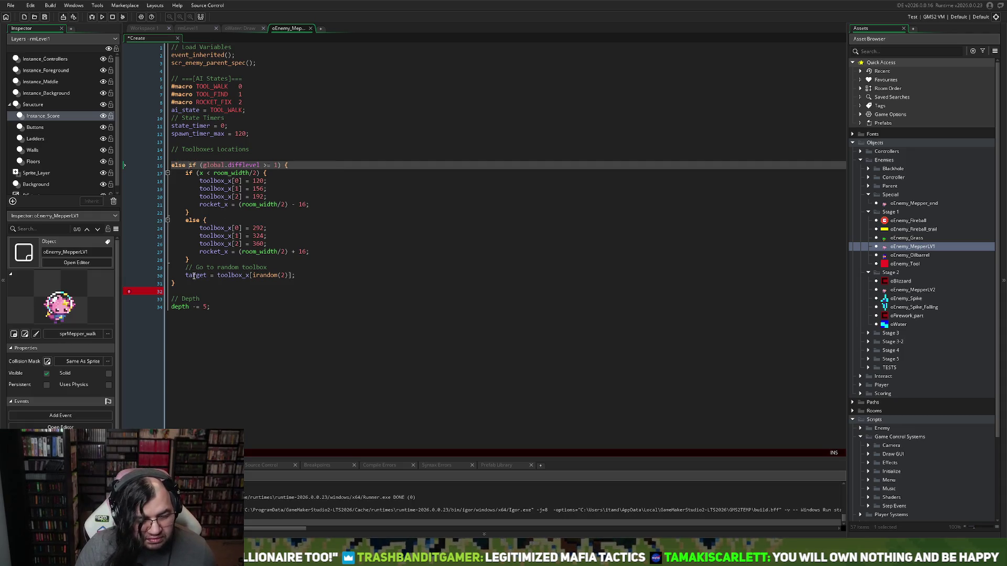
{"action": "left_click_drag", "start_coordinate": [181, 288], "coordinate": [171, 164]}
{"action": "key", "text": "ctrl+c"}
{"action": "left_click", "coordinate": [176, 154]}
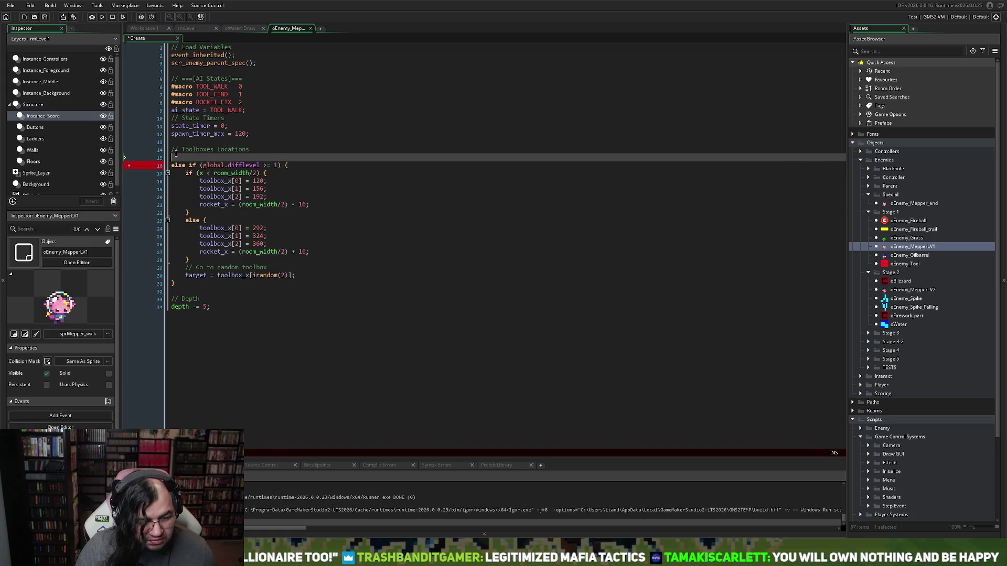
{"action": "key", "text": "ctrl+v"}
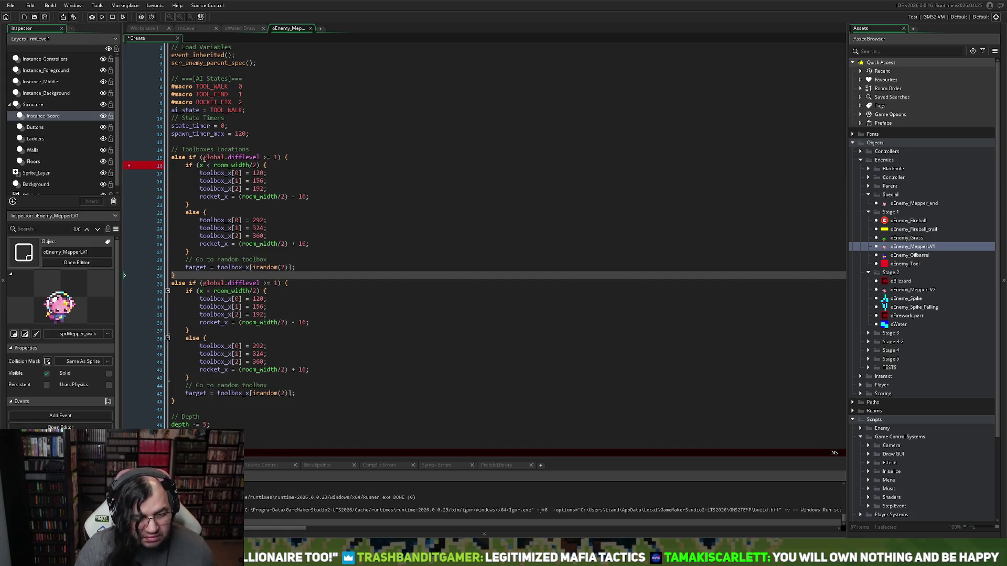
- Change the duplicate's condition to 'if (global.difflevel == 0)'
{"action": "left_click", "coordinate": [190, 157]}
{"action": "key", "text": "BackSpace"}
{"action": "key", "text": "BackSpace"}
{"action": "key", "text": "BackSpace"}
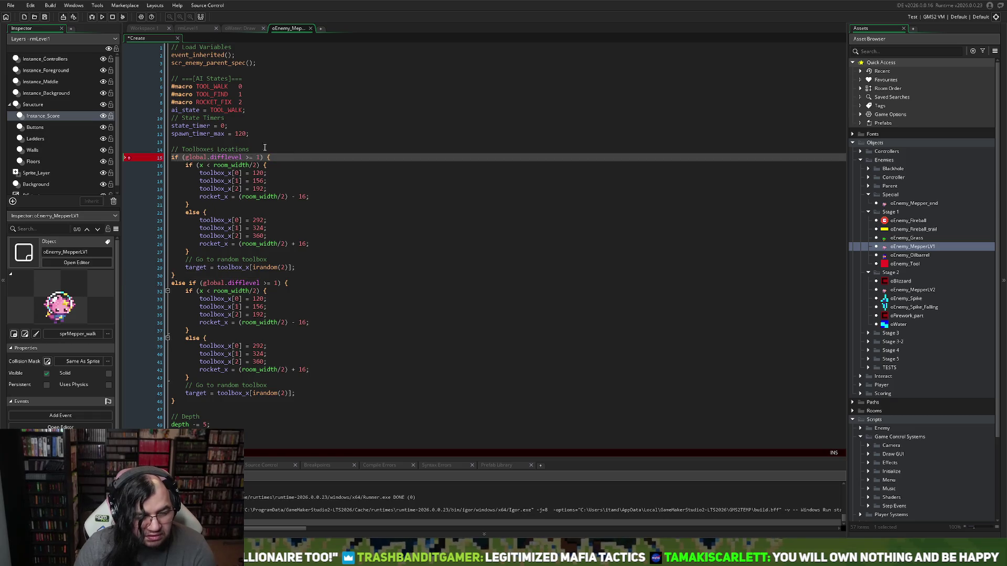
{"action": "left_click", "coordinate": [246, 157]}
{"action": "key", "text": "BackSpace"}
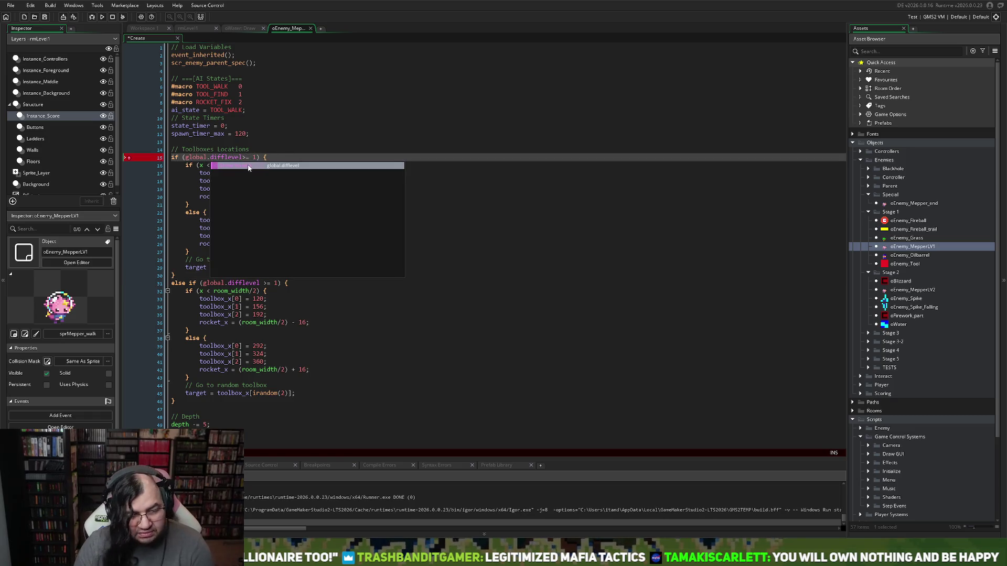
{"action": "key", "text": "Delete"}
{"action": "type", "text": "="}
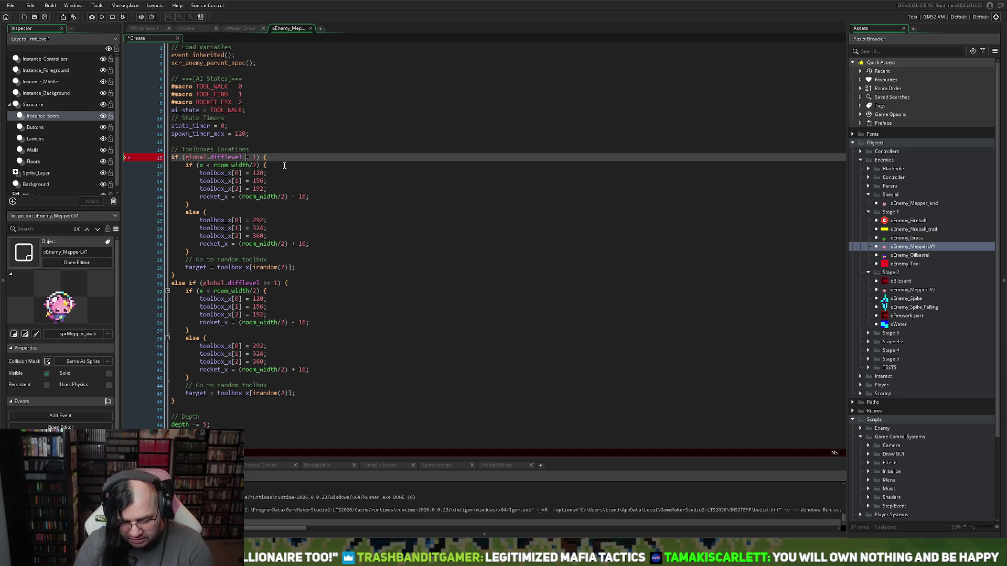
{"action": "double_click", "coordinate": [258, 158]}
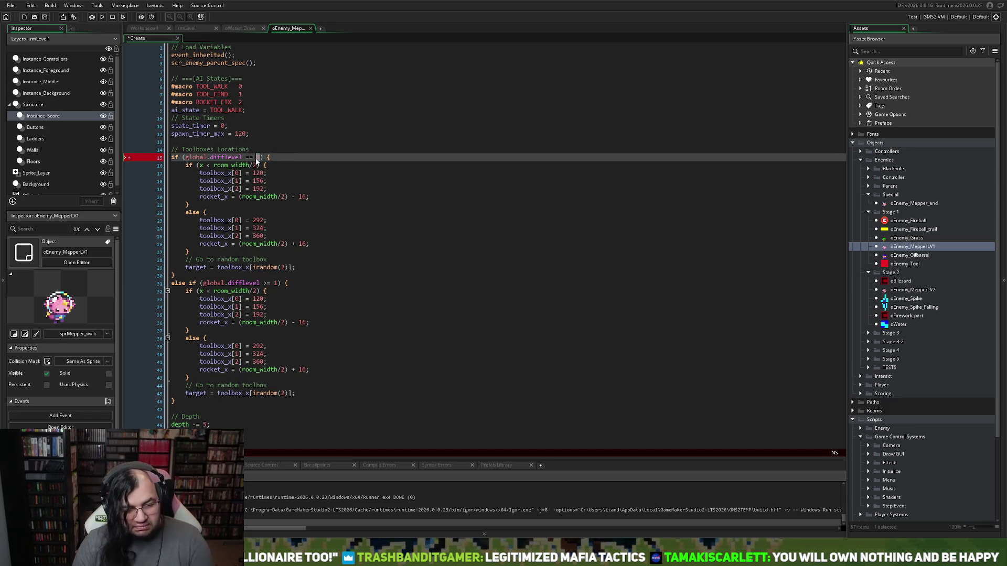
{"action": "type", "text": "0"}
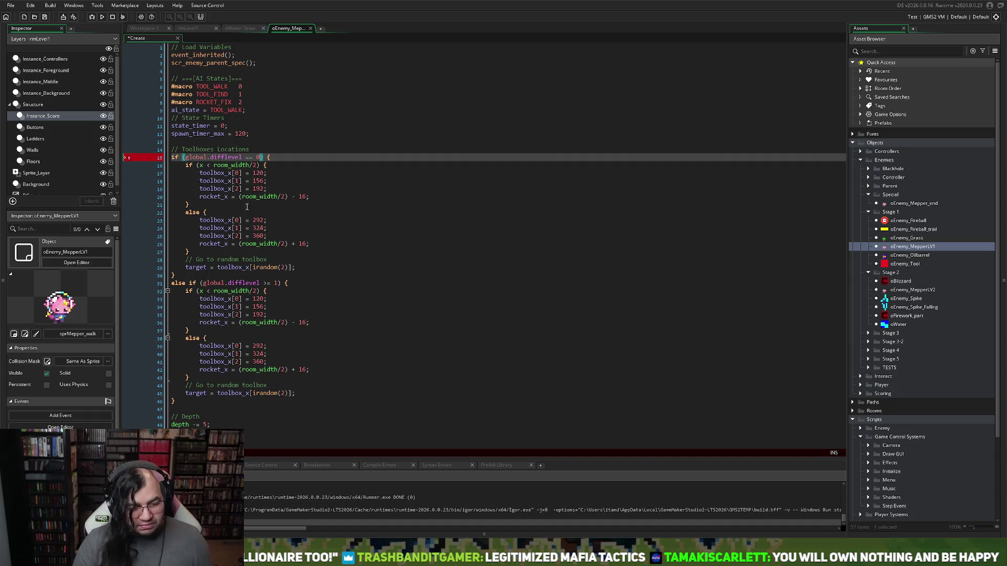
- Remove the left/right split and the + 16 offset so rocket_x is room_width/2
{"action": "left_click_drag", "start_coordinate": [208, 212], "coordinate": [138, 198]}
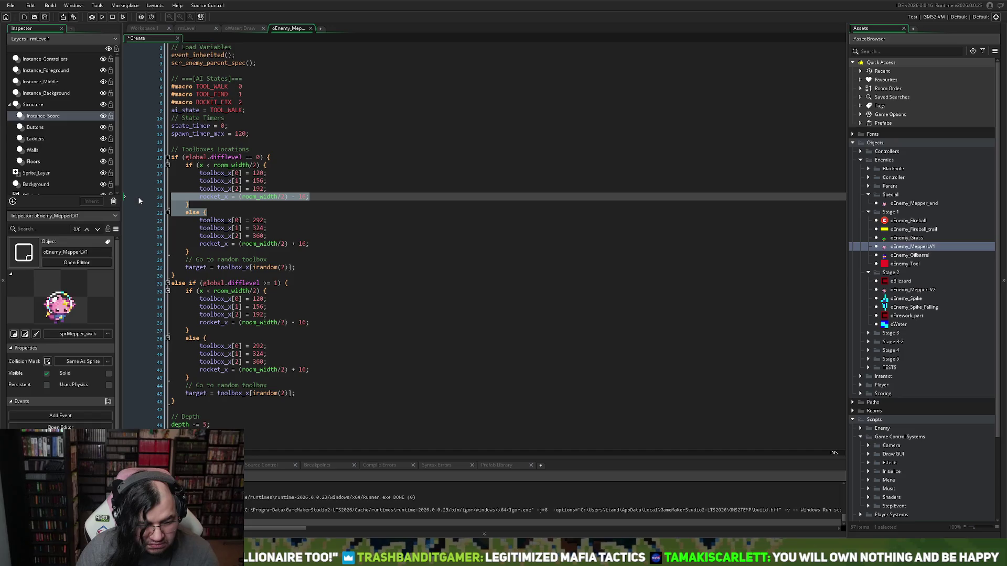
{"action": "key", "text": "BackSpace"}
{"action": "left_click_drag", "start_coordinate": [310, 231], "coordinate": [286, 231]}
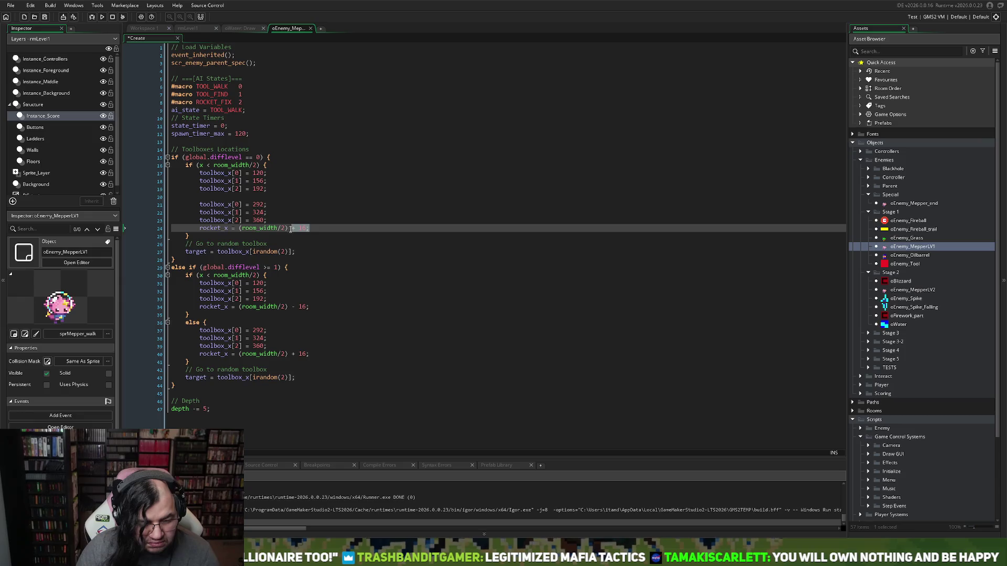
{"action": "key", "text": "BackSpace"}
{"action": "type", "text": ";"}
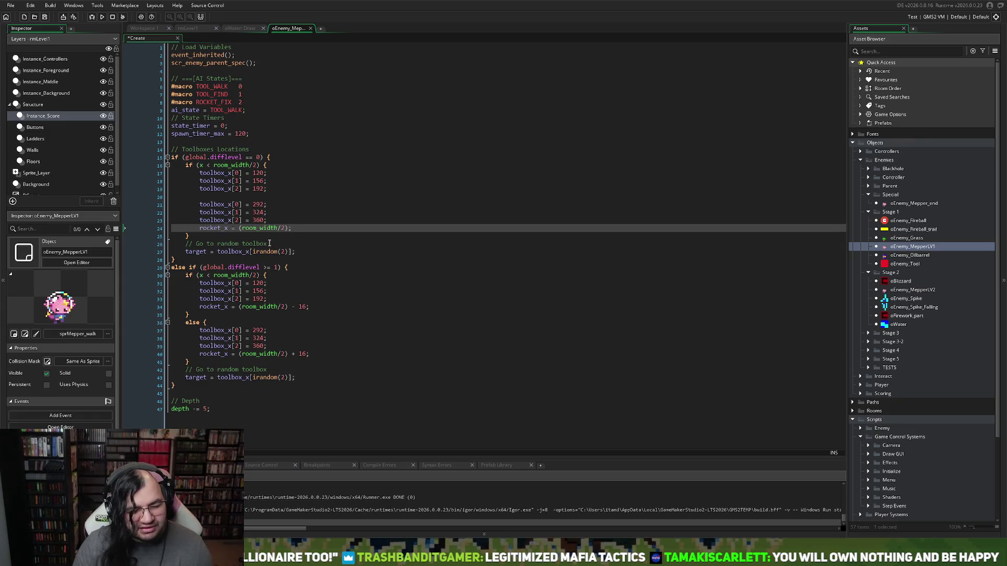
- Renumber the second set of toolbox entries to toolbox_x[3], [4], [5] and remove the gap
{"action": "left_click", "coordinate": [237, 205]}
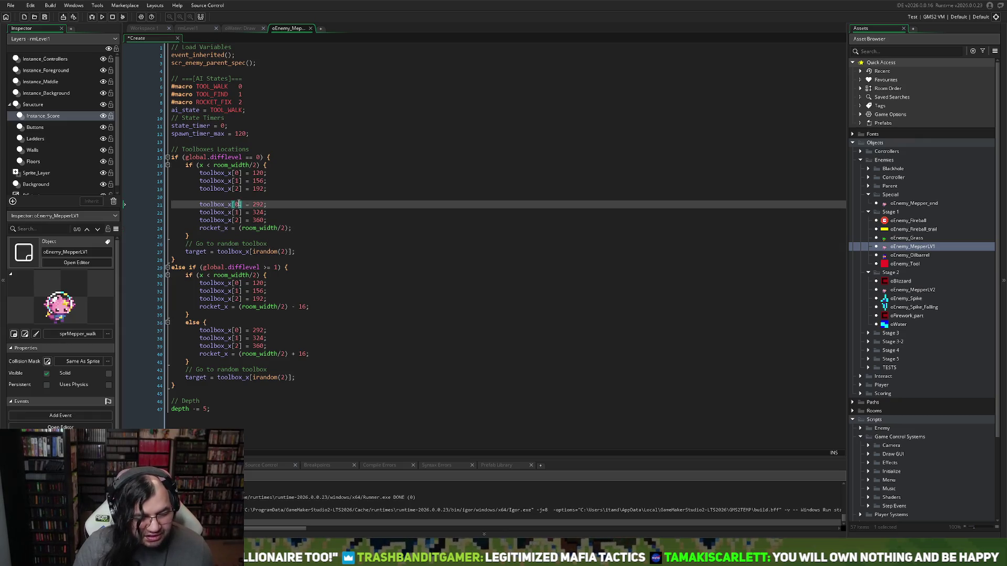
{"action": "type", "text": "3"}
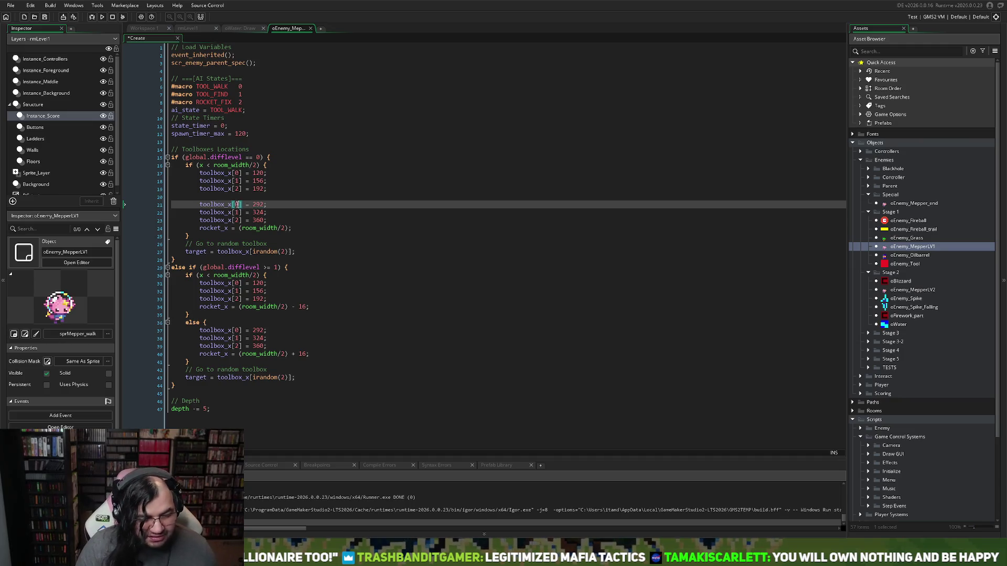
{"action": "double_click", "coordinate": [237, 213]}
{"action": "type", "text": "4"}
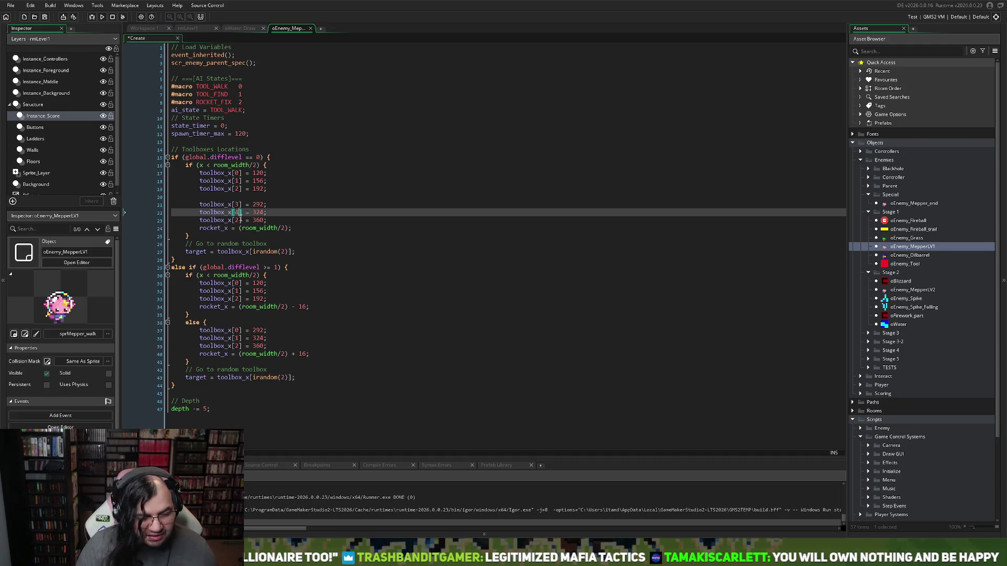
{"action": "double_click", "coordinate": [237, 220]}
{"action": "type", "text": "5"}
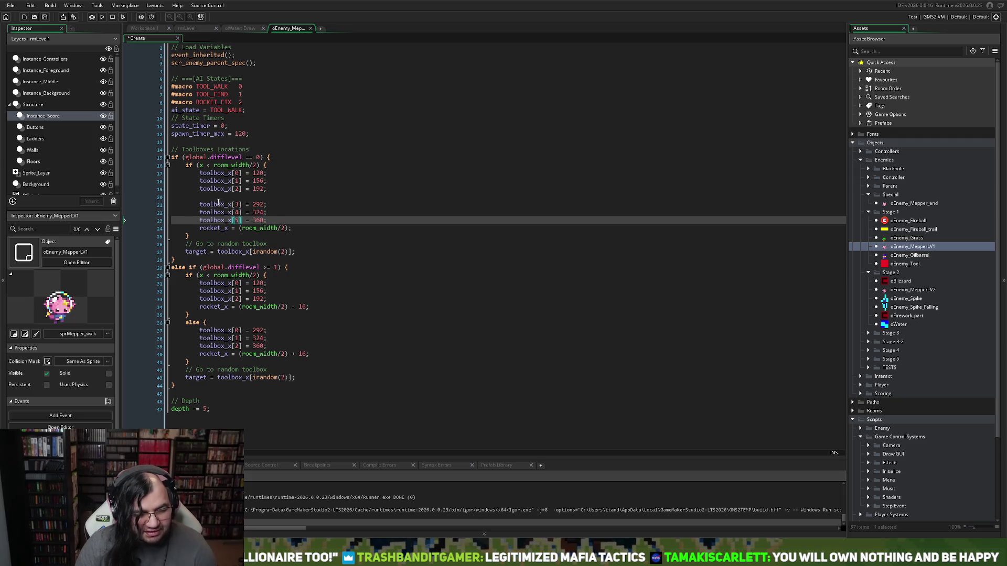
{"action": "left_click", "coordinate": [221, 204]}
{"action": "key", "text": "Up"}
{"action": "key", "text": "BackSpace"}
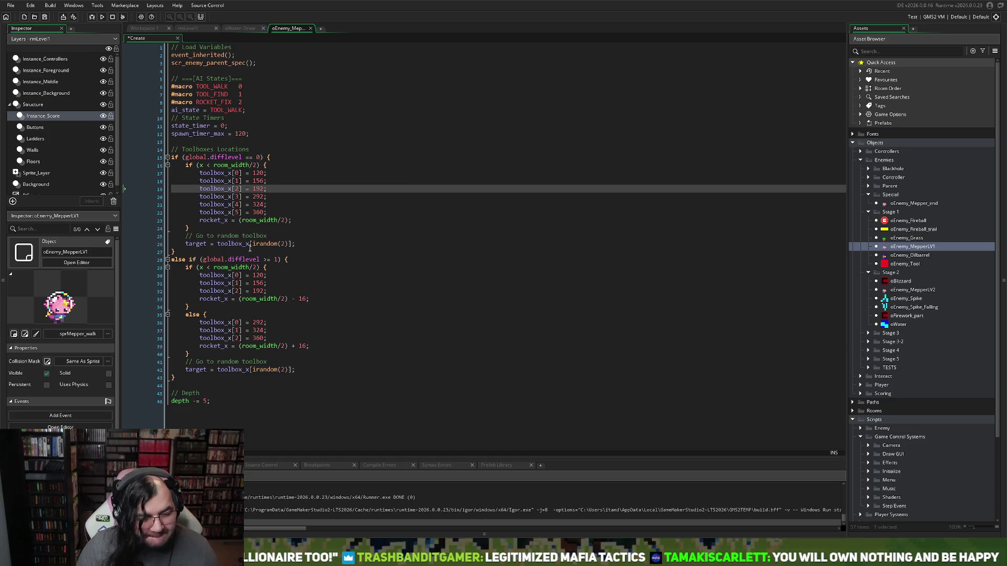
- Delete the 'if (x < room_width/2)' line and leftover brace, then un-indent the new block
{"action": "left_click", "coordinate": [268, 165]}
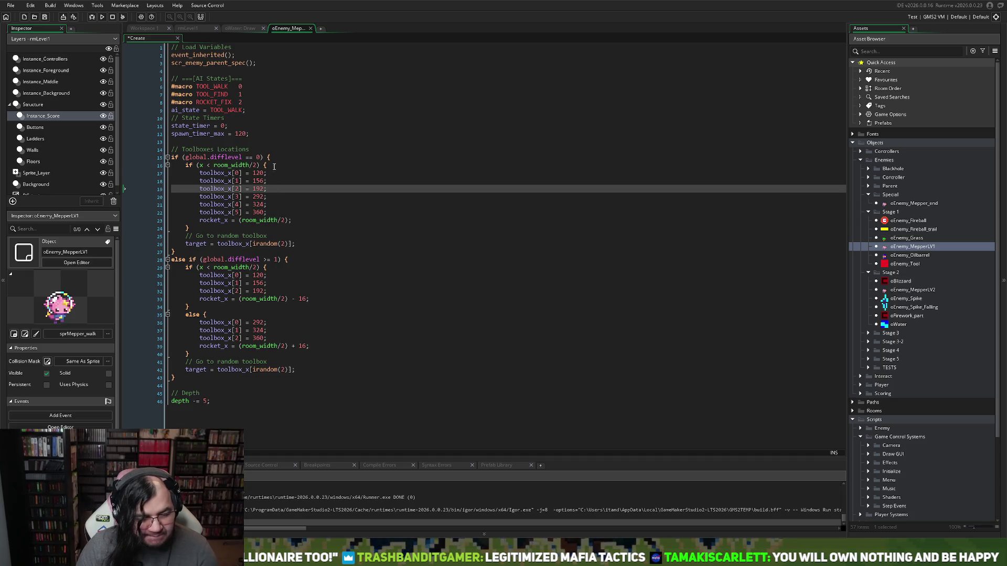
{"action": "key", "text": "shift+Home"}
{"action": "key", "text": "shift+Home"}
{"action": "key", "text": "BackSpace"}
{"action": "key", "text": "BackSpace"}
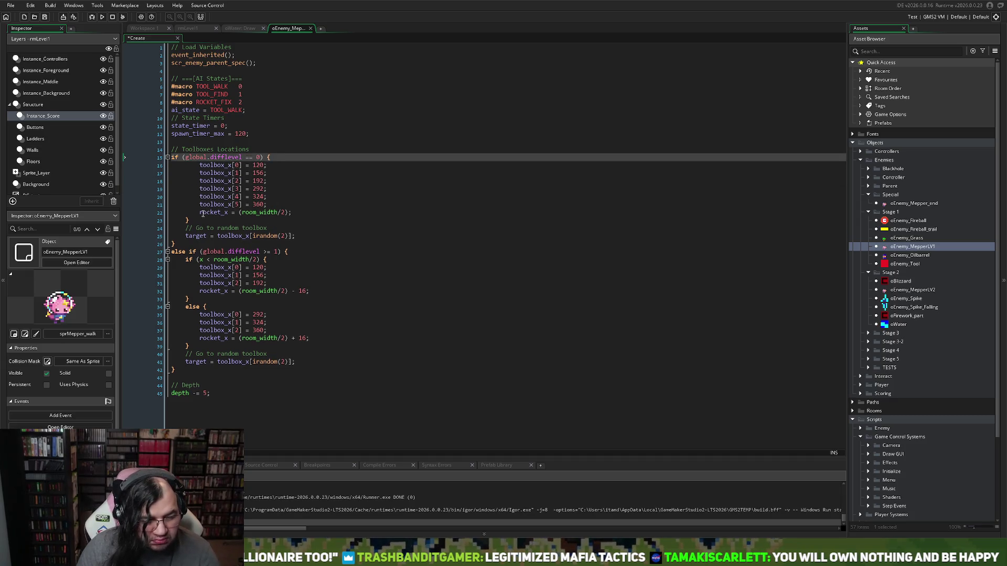
{"action": "left_click", "coordinate": [195, 221]}
{"action": "key", "text": "shift+Home"}
{"action": "key", "text": "shift+Home"}
{"action": "key", "text": "BackSpace"}
{"action": "key", "text": "BackSpace"}
{"action": "left_click_drag", "start_coordinate": [293, 213], "coordinate": [201, 172]}
{"action": "key", "text": "shift+Tab"}
{"action": "left_click", "coordinate": [308, 199]}
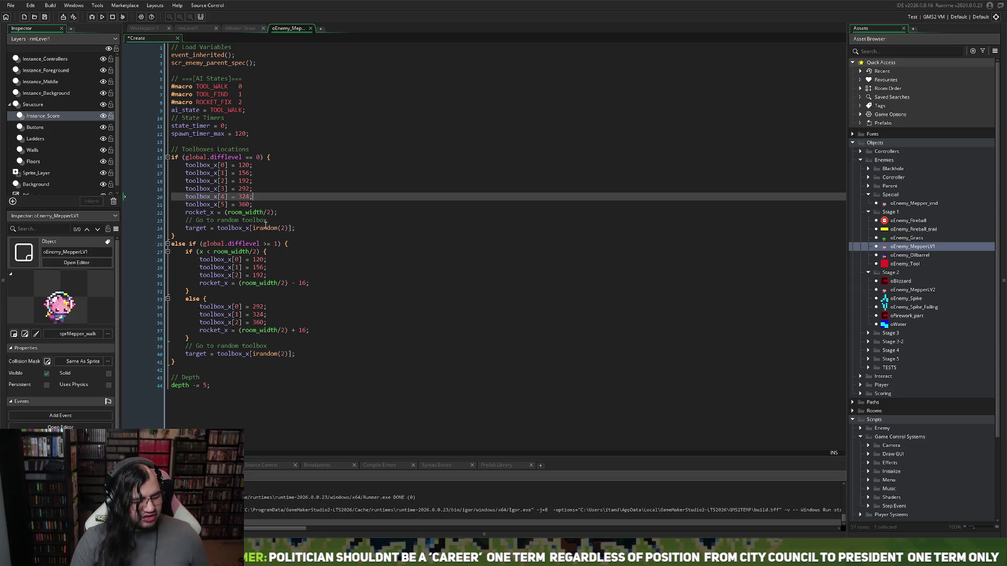
- Place the caret on the difflevel 0 target line, then open and dismiss the code context menu
{"action": "left_click", "coordinate": [265, 227]}
{"action": "right_click", "coordinate": [264, 228]}
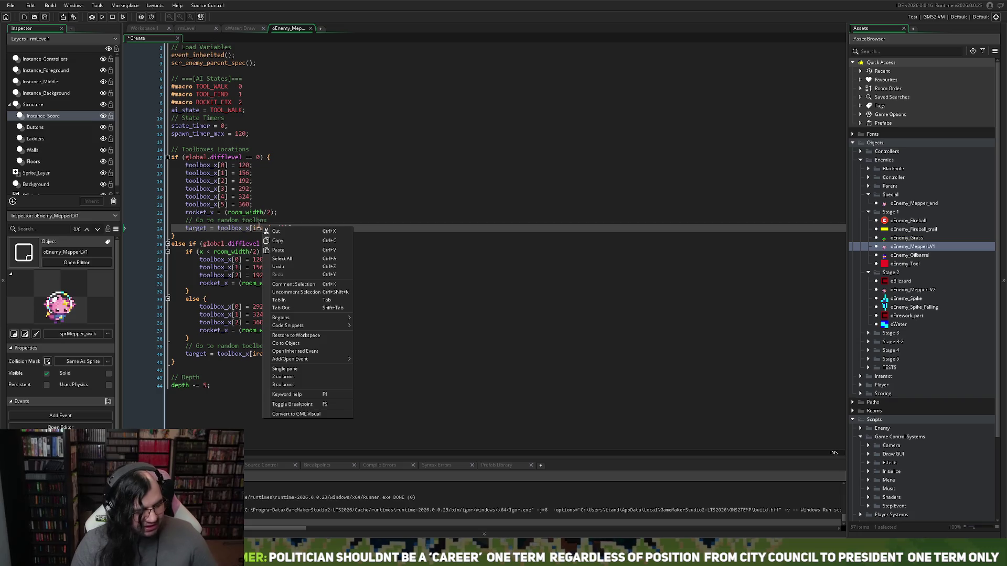
{"action": "left_click", "coordinate": [333, 180]}
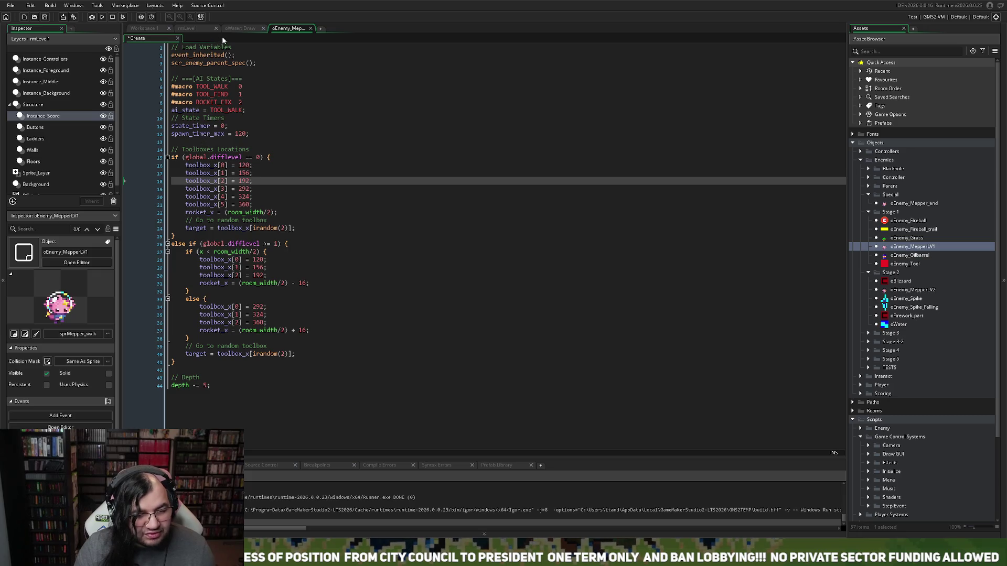
- Open oEnemy_MepperLV1's Step event code in a maximised editor, then close the extra editor
{"action": "left_click", "coordinate": [143, 29]}
{"action": "double_click", "coordinate": [402, 108]}
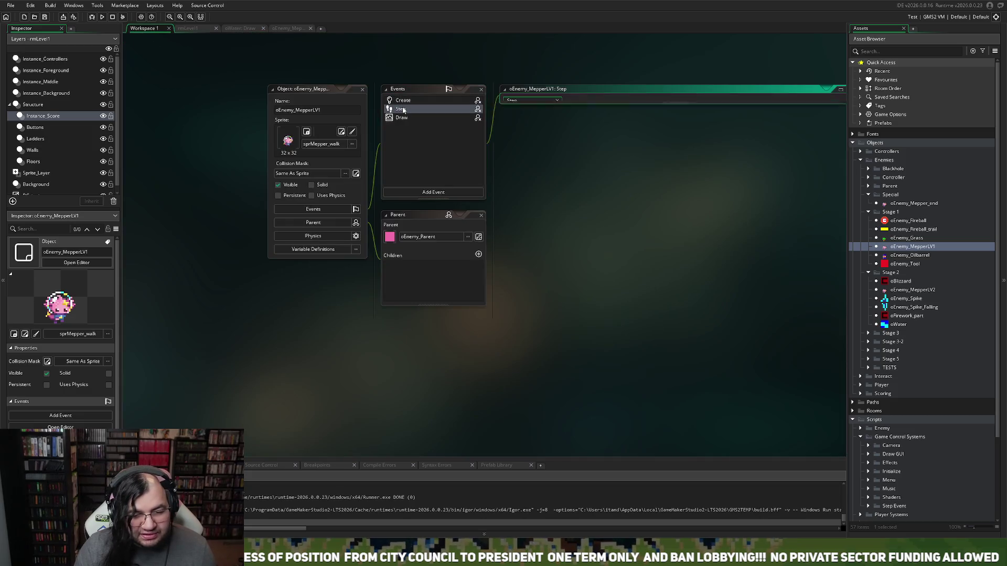
{"action": "left_click", "coordinate": [840, 90]}
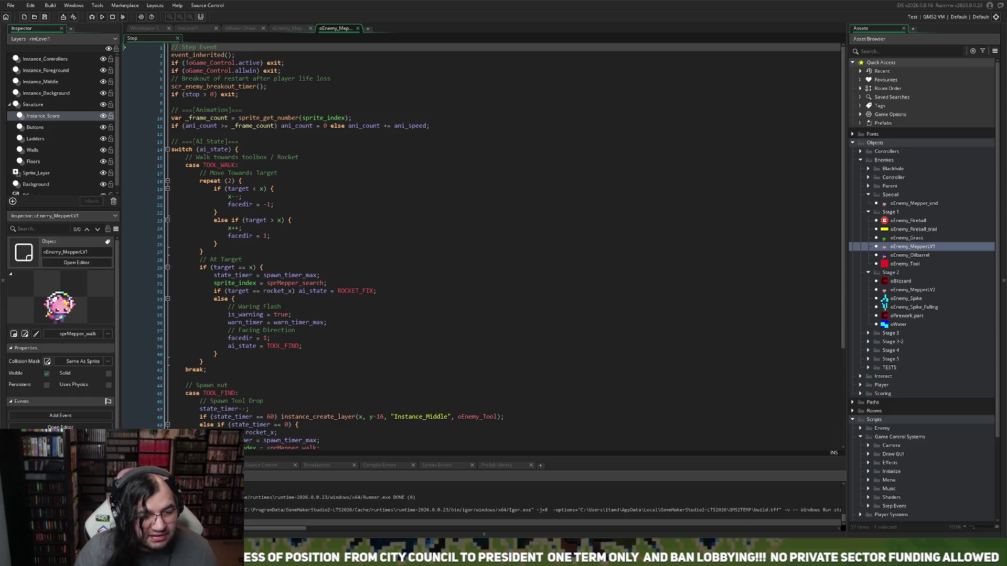
{"action": "left_click", "coordinate": [358, 27]}
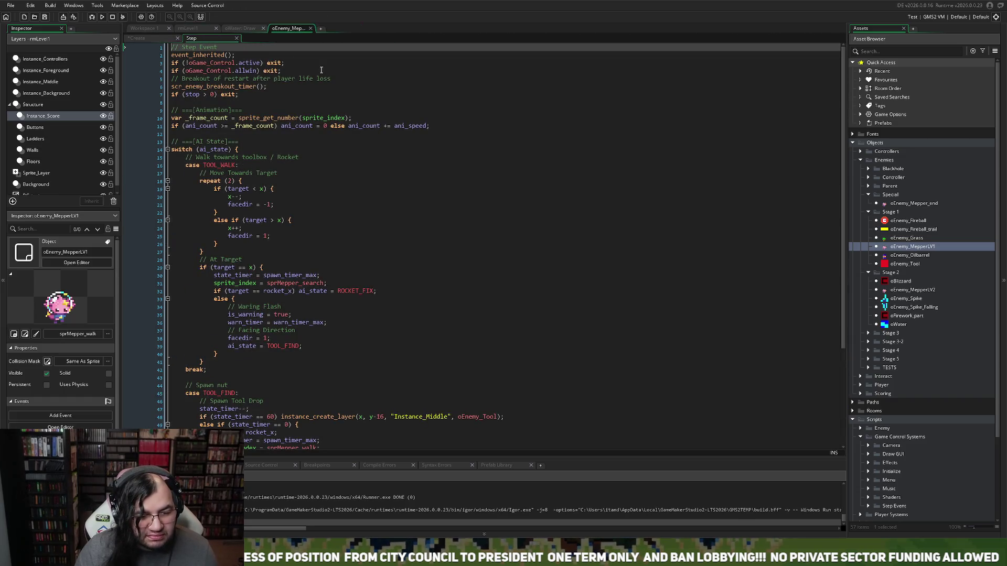
{"action": "scroll", "coordinate": [292, 103], "scroll_direction": "down", "scroll_amount": 2}
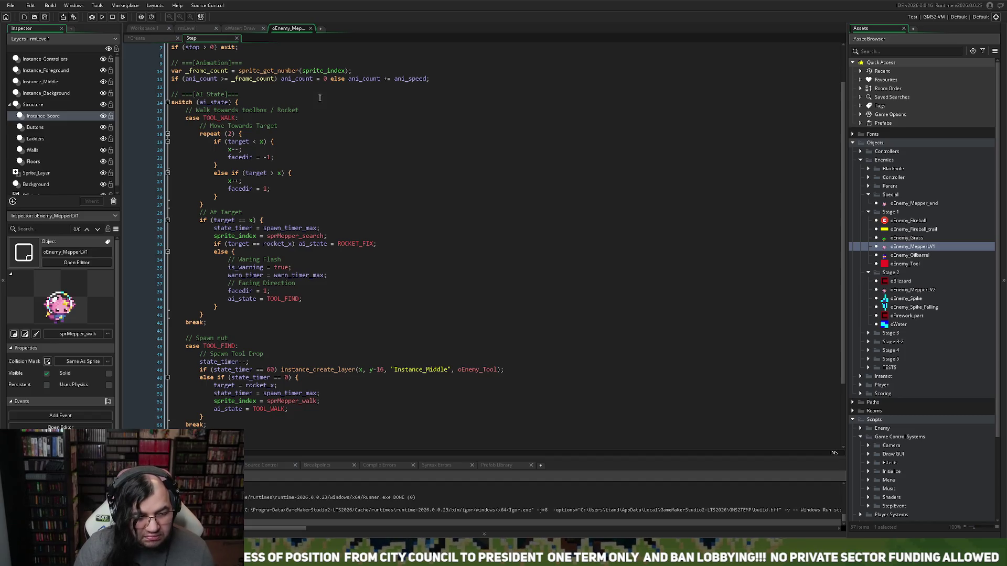
{"action": "scroll", "coordinate": [317, 107], "scroll_direction": "down", "scroll_amount": 3}
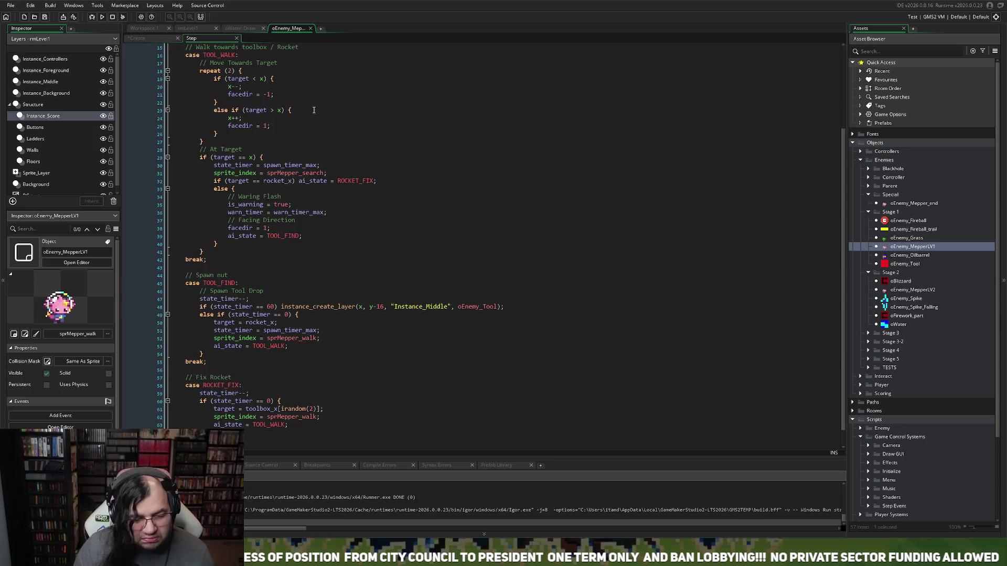
{"action": "scroll", "coordinate": [313, 110], "scroll_direction": "down", "scroll_amount": 1}
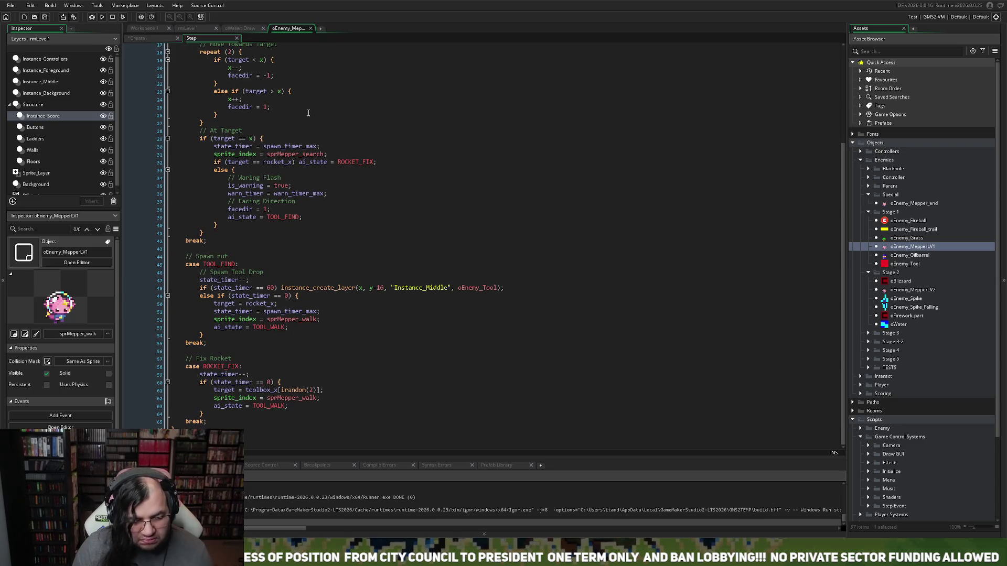
{"action": "scroll", "coordinate": [305, 111], "scroll_direction": "up", "scroll_amount": 5}
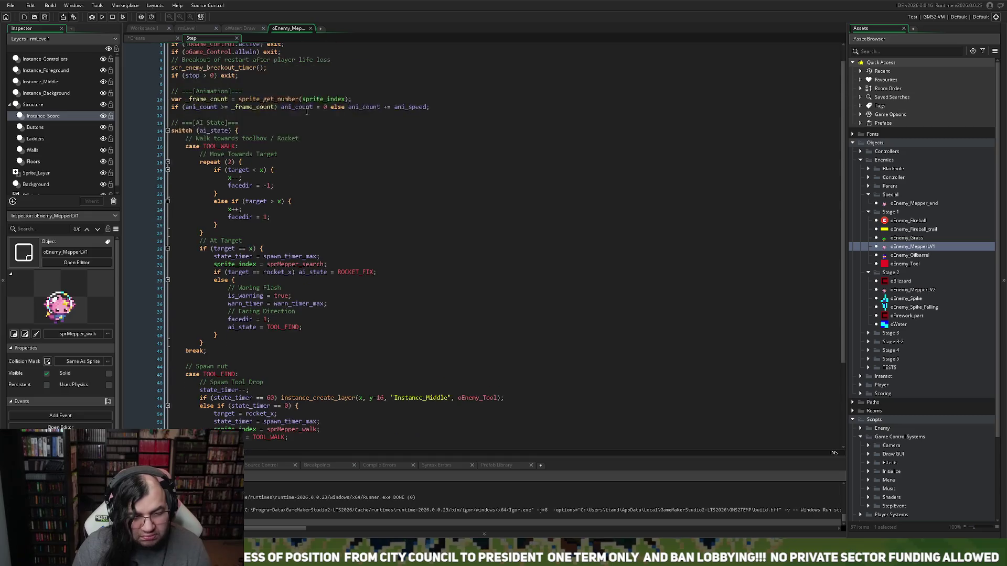
{"action": "left_click", "coordinate": [310, 28]}
{"action": "left_click", "coordinate": [165, 29]}
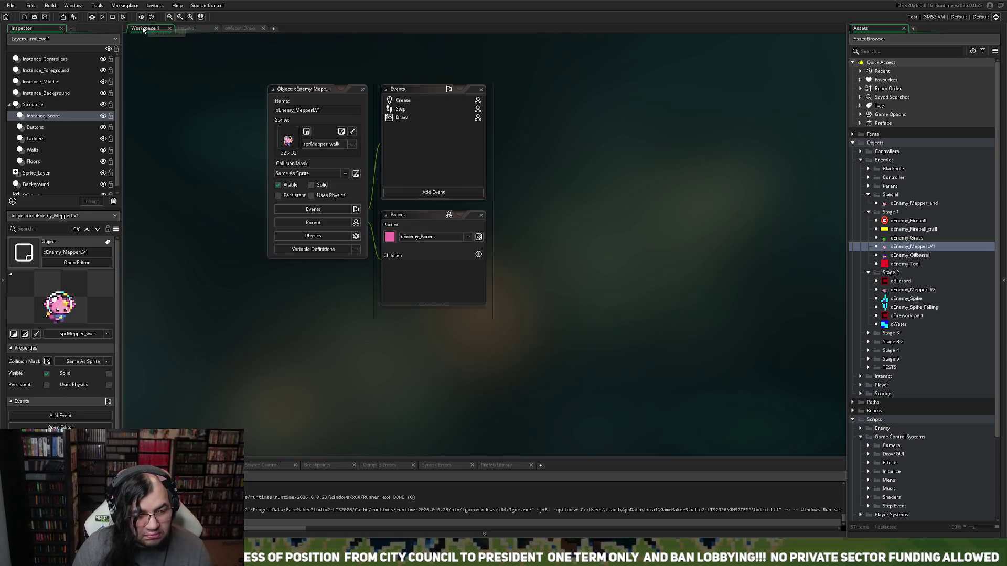
{"action": "left_click", "coordinate": [397, 110]}
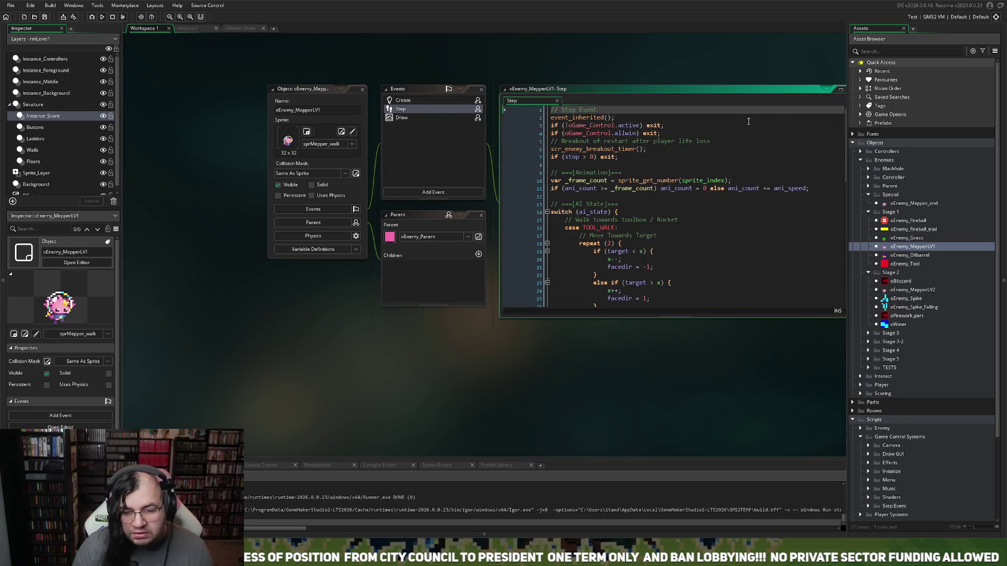
{"action": "left_click", "coordinate": [839, 92]}
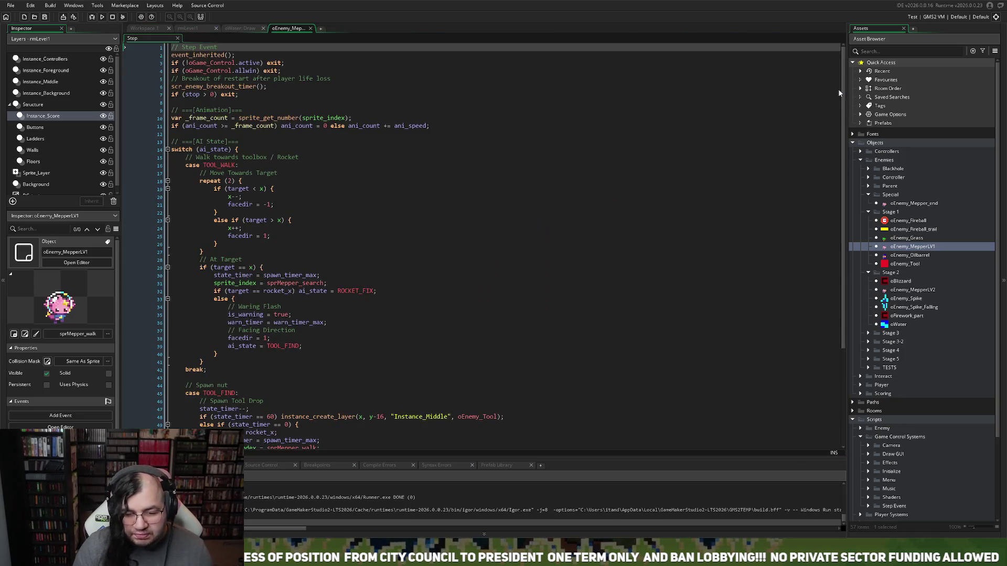
{"action": "scroll", "coordinate": [458, 162], "scroll_direction": "down", "scroll_amount": 2}
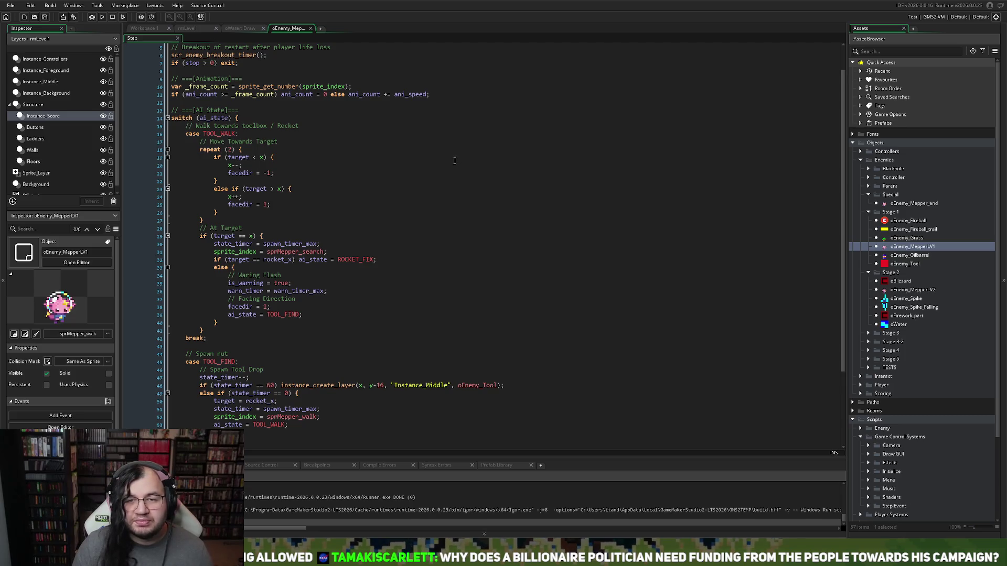
{"action": "scroll", "coordinate": [442, 163], "scroll_direction": "down", "scroll_amount": 2}
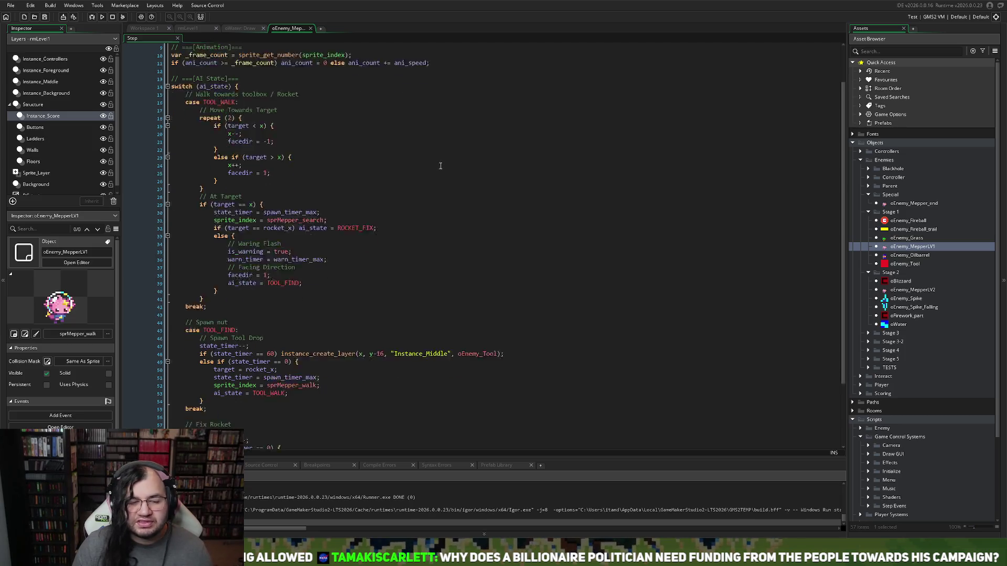
{"action": "scroll", "coordinate": [440, 166], "scroll_direction": "down", "scroll_amount": 4}
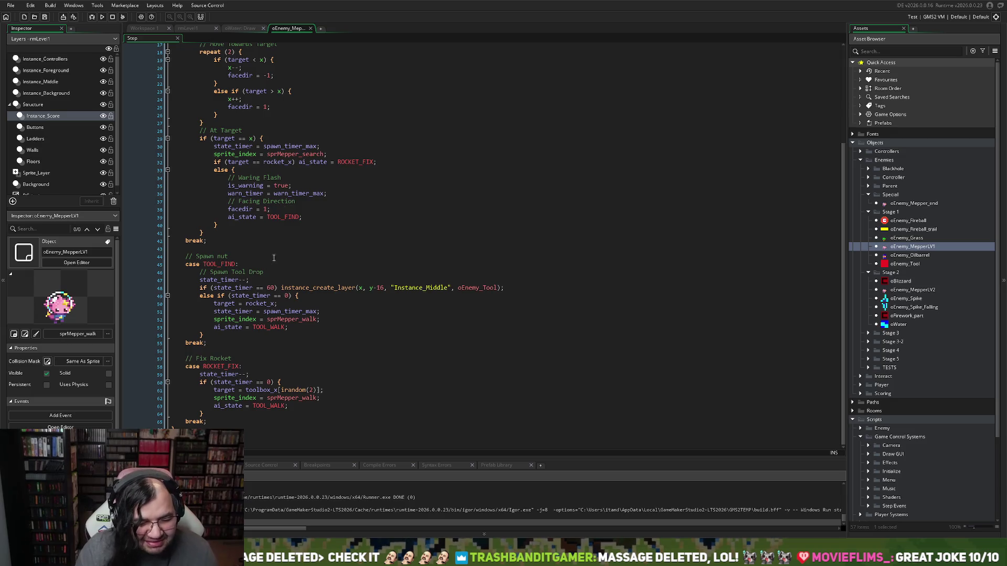
{"action": "scroll", "coordinate": [218, 218], "scroll_direction": "up", "scroll_amount": 5}
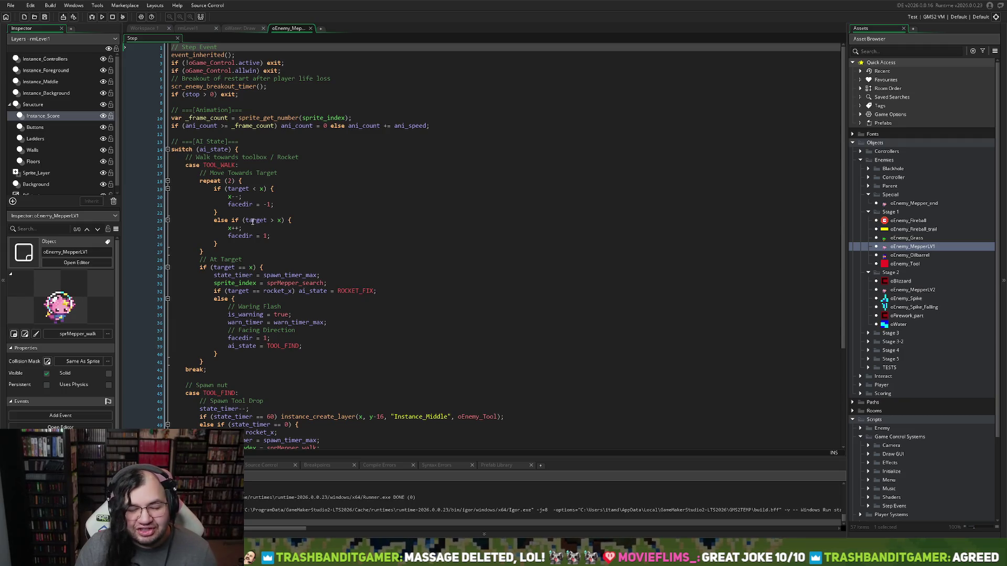
{"action": "scroll", "coordinate": [257, 222], "scroll_direction": "down", "scroll_amount": 2}
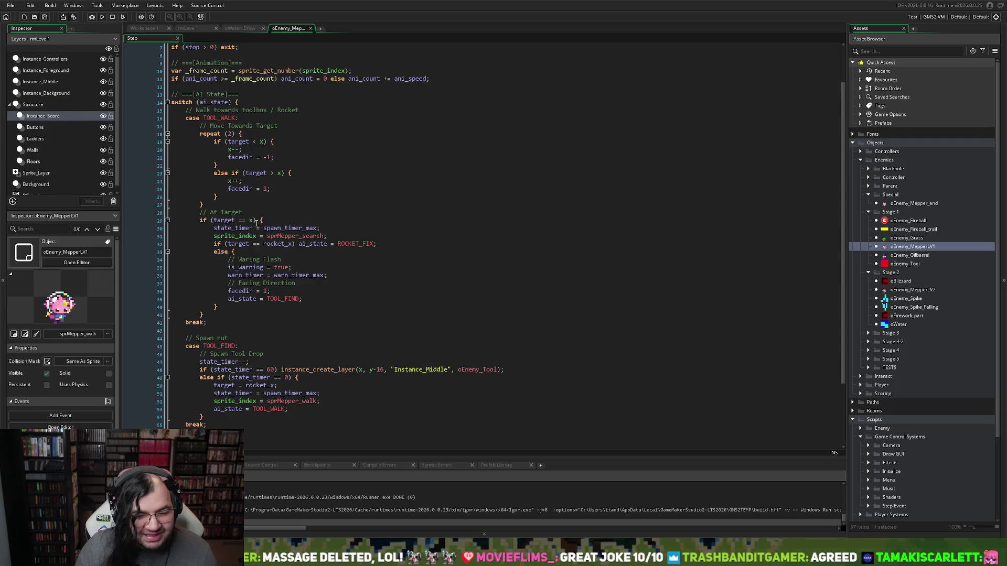
{"action": "scroll", "coordinate": [262, 225], "scroll_direction": "down", "scroll_amount": 3}
{"action": "scroll", "coordinate": [291, 238], "scroll_direction": "up", "scroll_amount": 4}
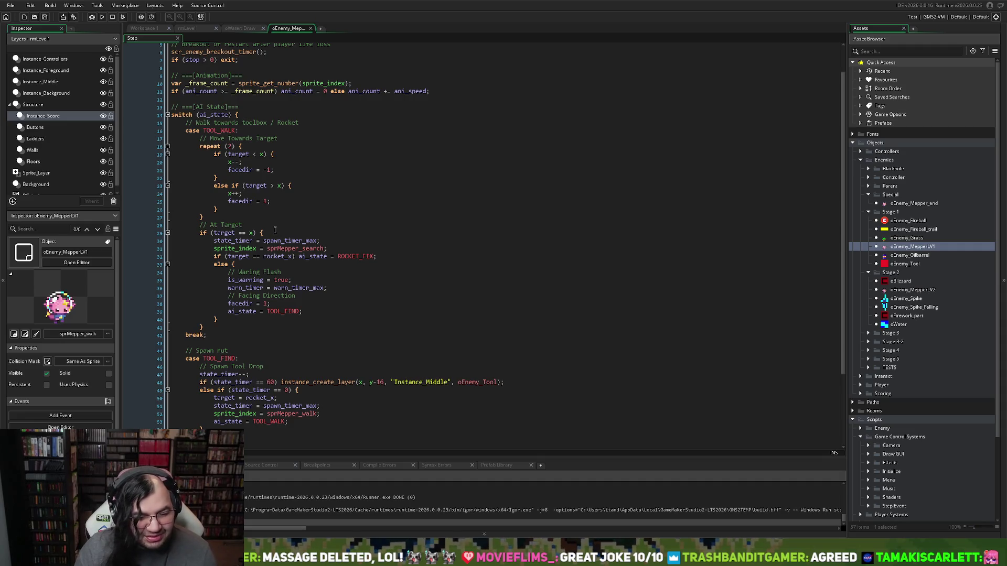
{"action": "scroll", "coordinate": [275, 234], "scroll_direction": "down", "scroll_amount": 3}
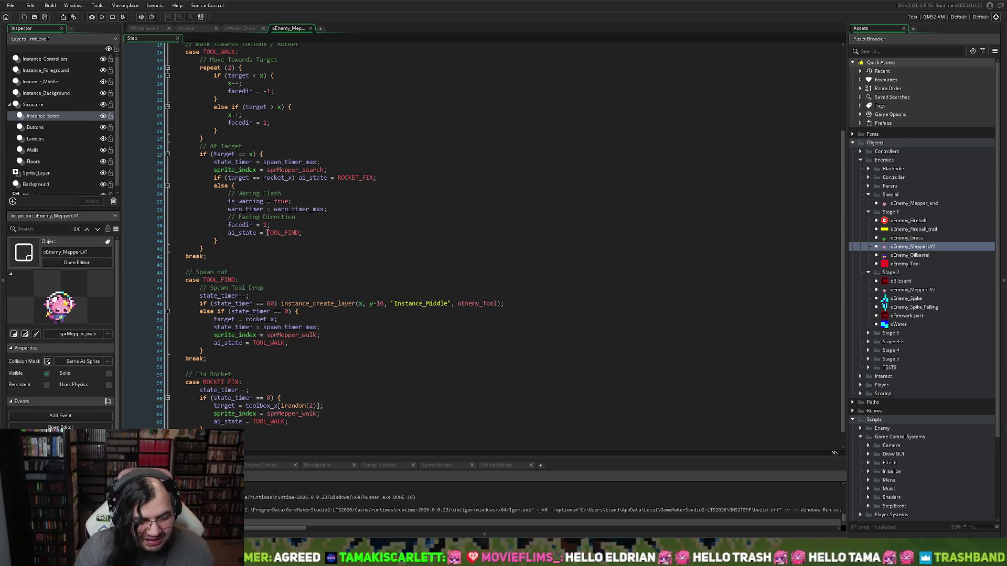
{"action": "scroll", "coordinate": [266, 232], "scroll_direction": "up", "scroll_amount": 1}
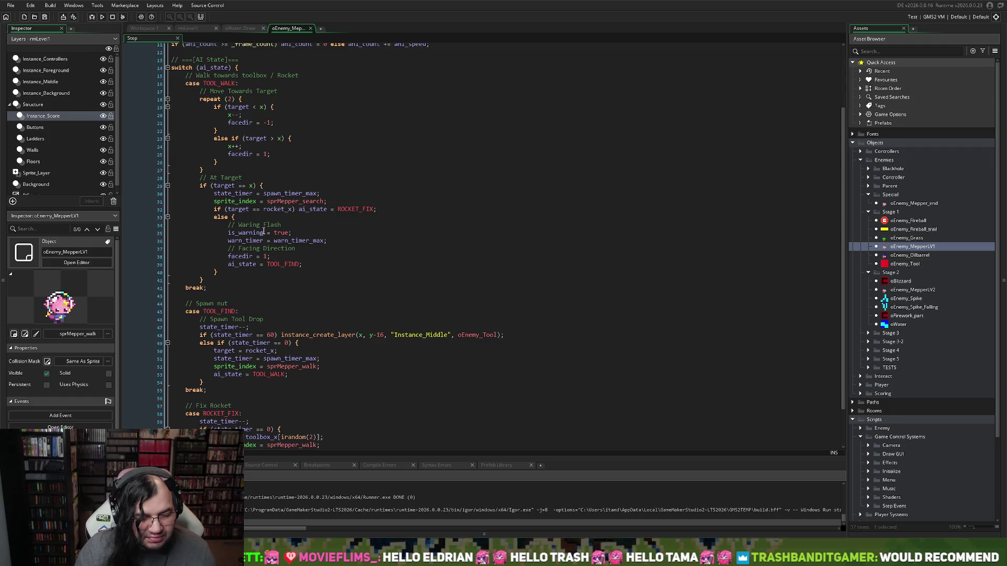
{"action": "scroll", "coordinate": [263, 232], "scroll_direction": "up", "scroll_amount": 3}
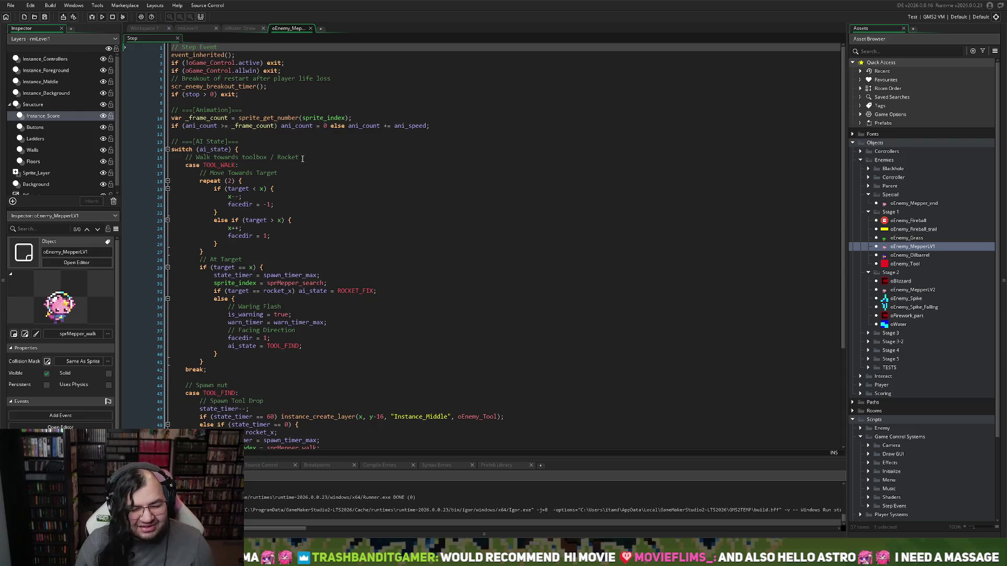
{"action": "scroll", "coordinate": [270, 149], "scroll_direction": "down", "scroll_amount": 2}
{"action": "scroll", "coordinate": [294, 185], "scroll_direction": "down", "scroll_amount": 2}
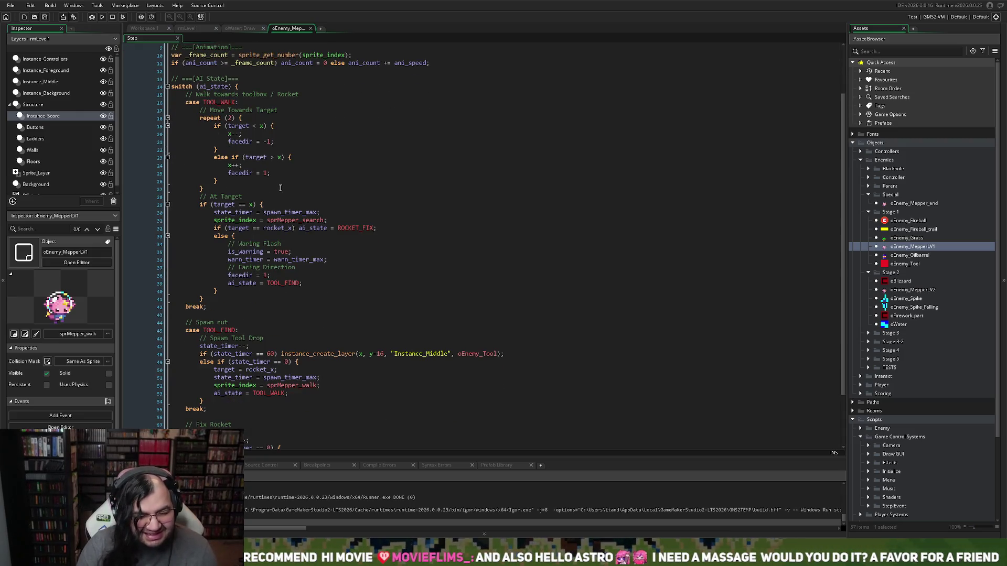
{"action": "scroll", "coordinate": [281, 187], "scroll_direction": "up", "scroll_amount": 4}
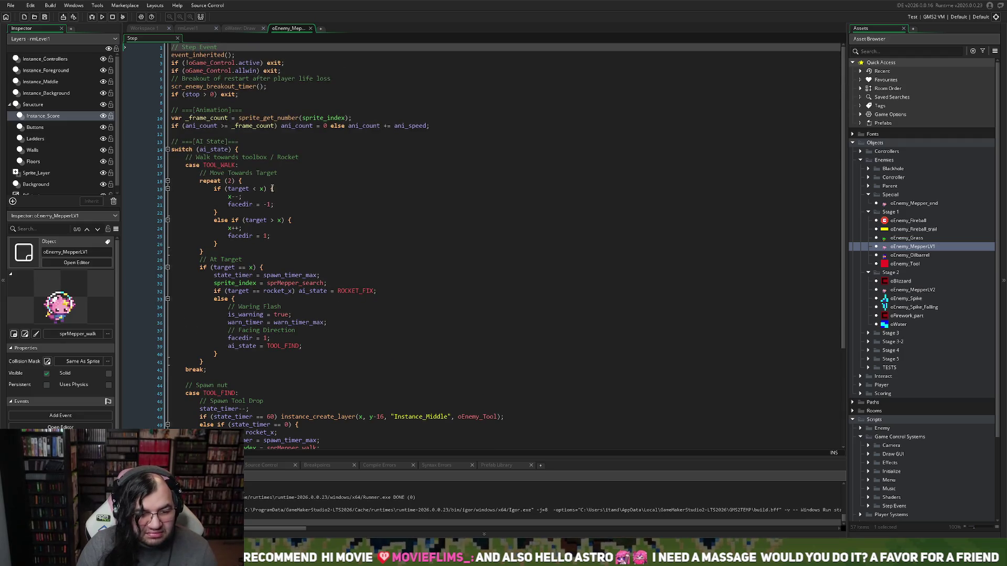
{"action": "scroll", "coordinate": [255, 258], "scroll_direction": "down", "scroll_amount": 2}
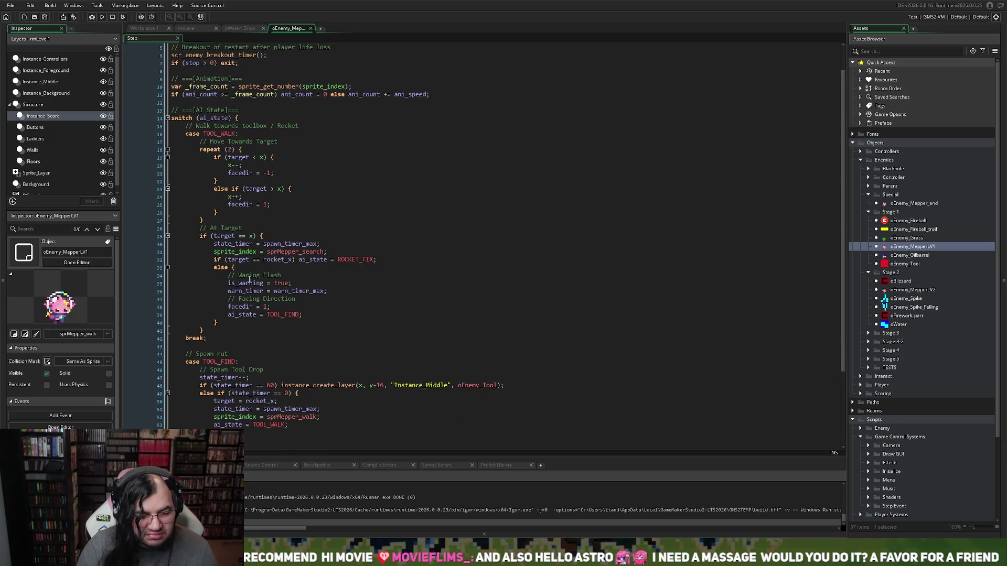
{"action": "scroll", "coordinate": [249, 282], "scroll_direction": "down", "scroll_amount": 4}
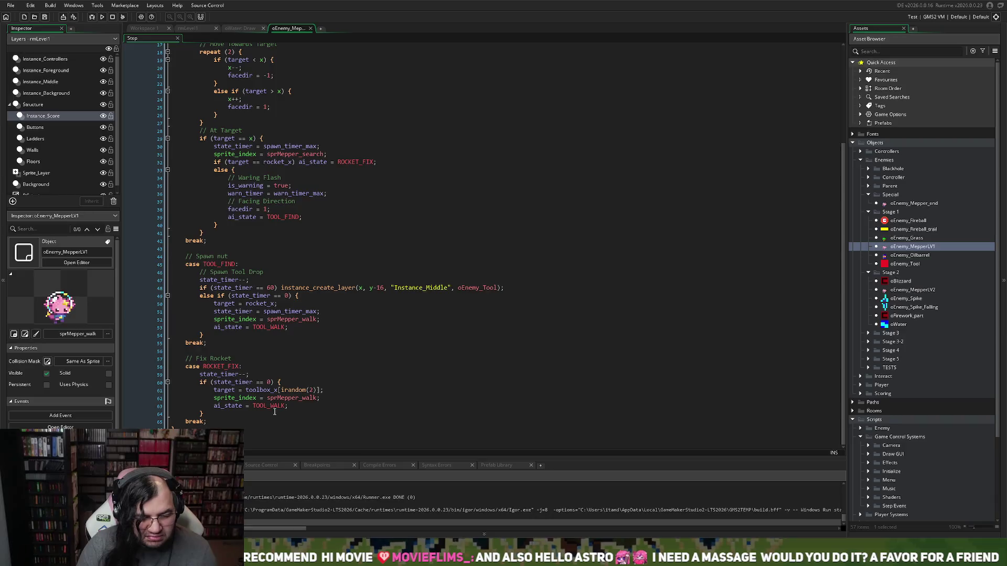
{"action": "left_click", "coordinate": [313, 390]}
- Replace the 2 in the ROCKET_FIX irandom(2) call with array_length
{"action": "double_click", "coordinate": [310, 390]}
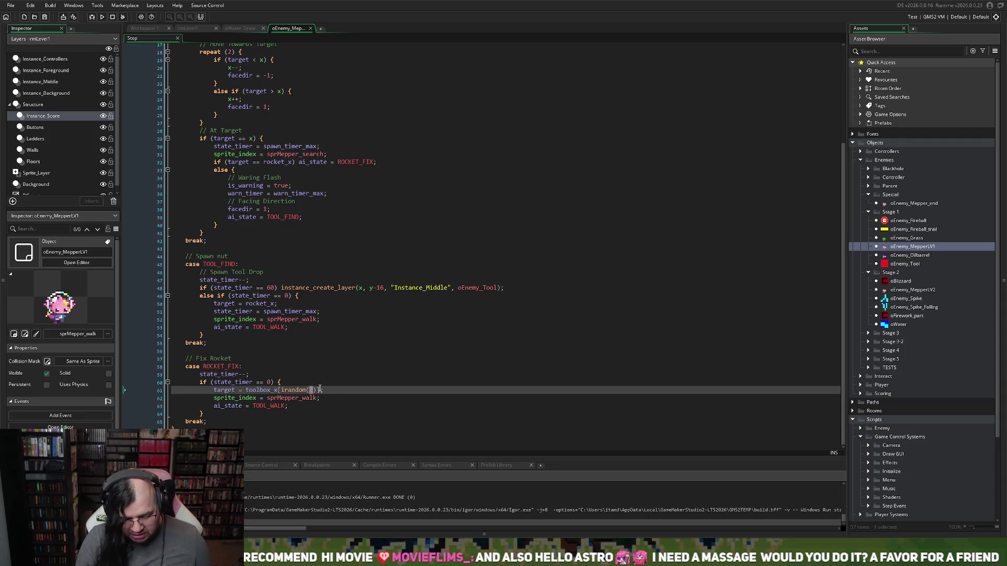
{"action": "type", "text": "array"}
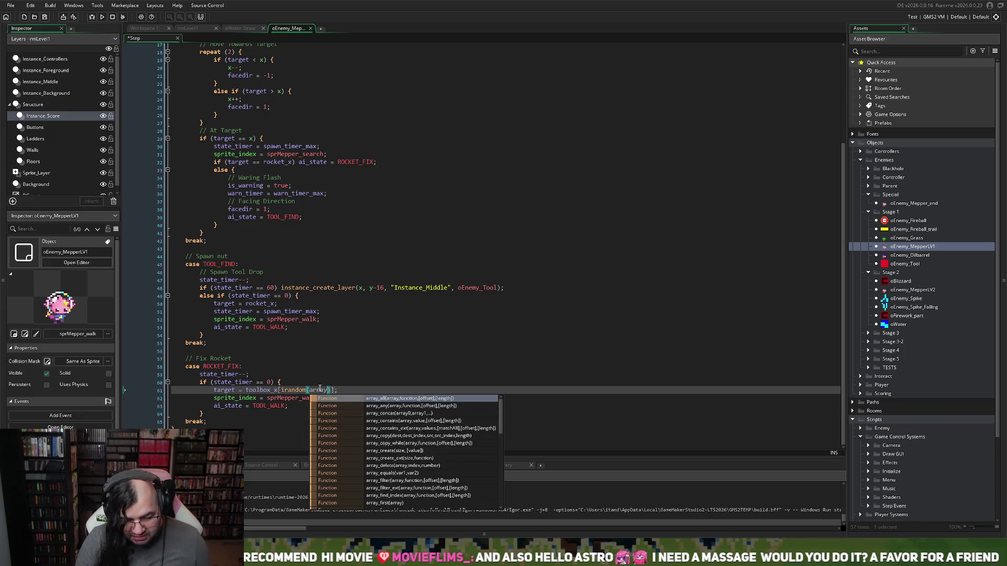
{"action": "type", "text": "_le"}
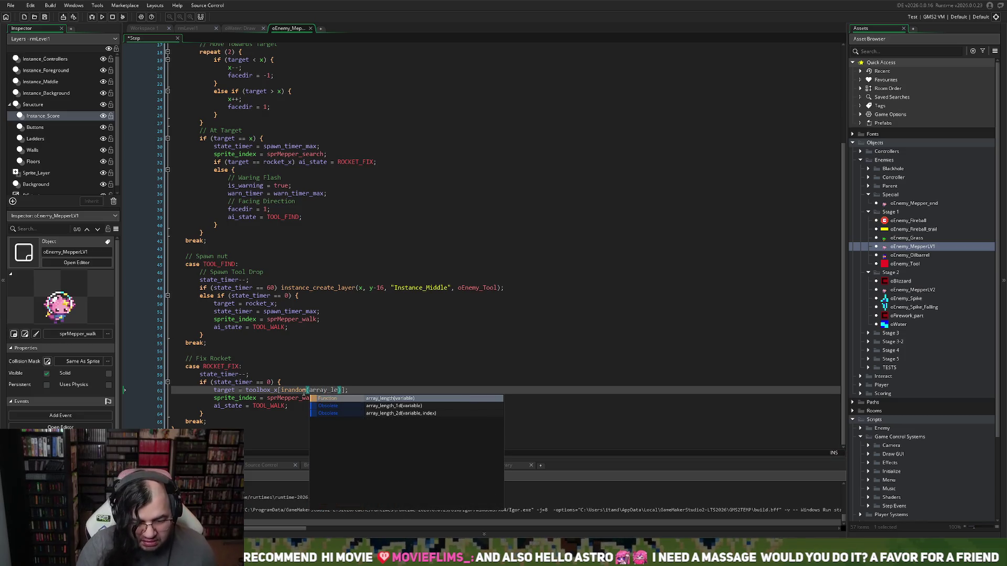
{"action": "left_click", "coordinate": [376, 399]}
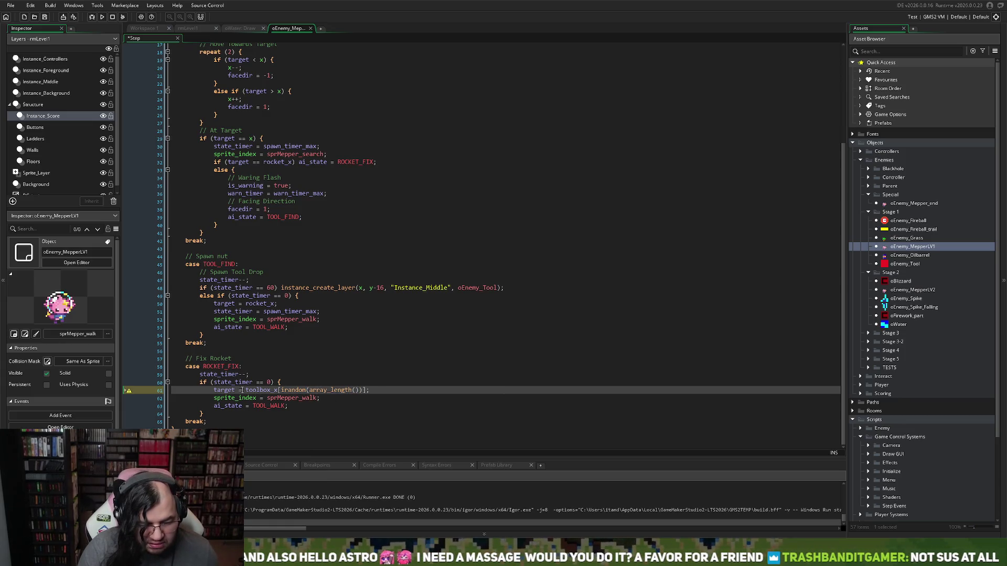
- Pass toolbox_x into array_length() and look up array_length in the manual
{"action": "double_click", "coordinate": [258, 390]}
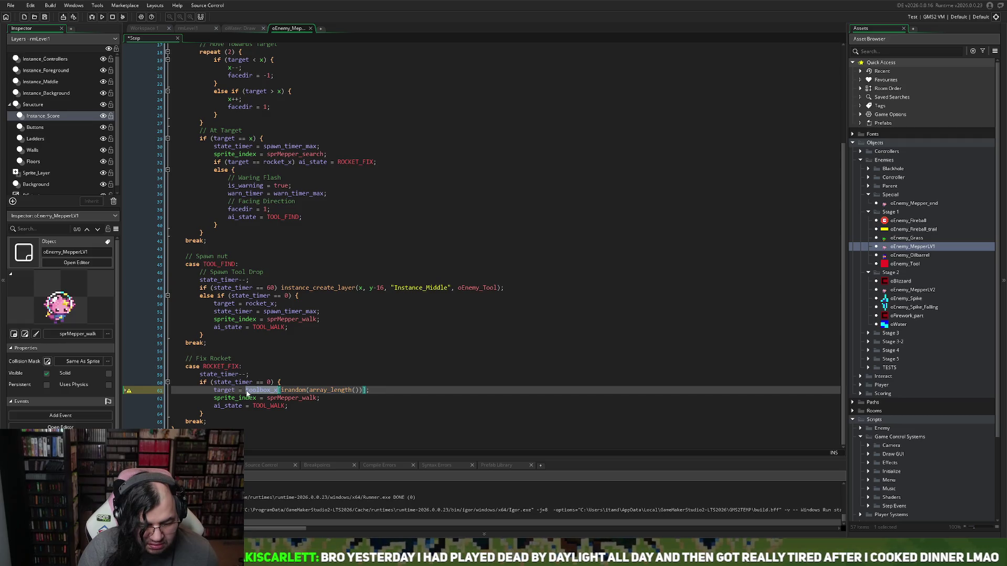
{"action": "key", "text": "ctrl+c"}
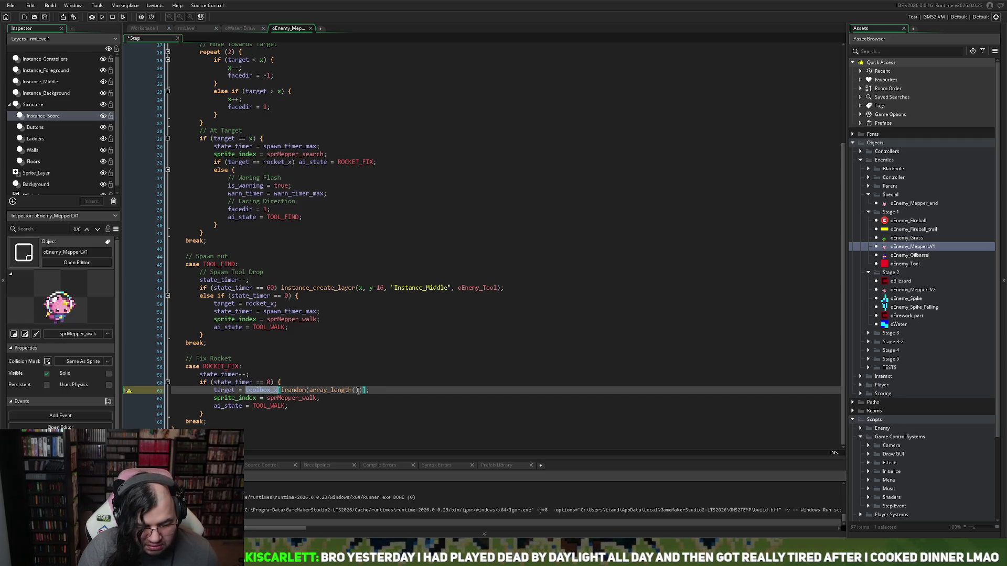
{"action": "left_click", "coordinate": [355, 390]}
{"action": "key", "text": "ctrl+v"}
{"action": "left_click", "coordinate": [374, 401]}
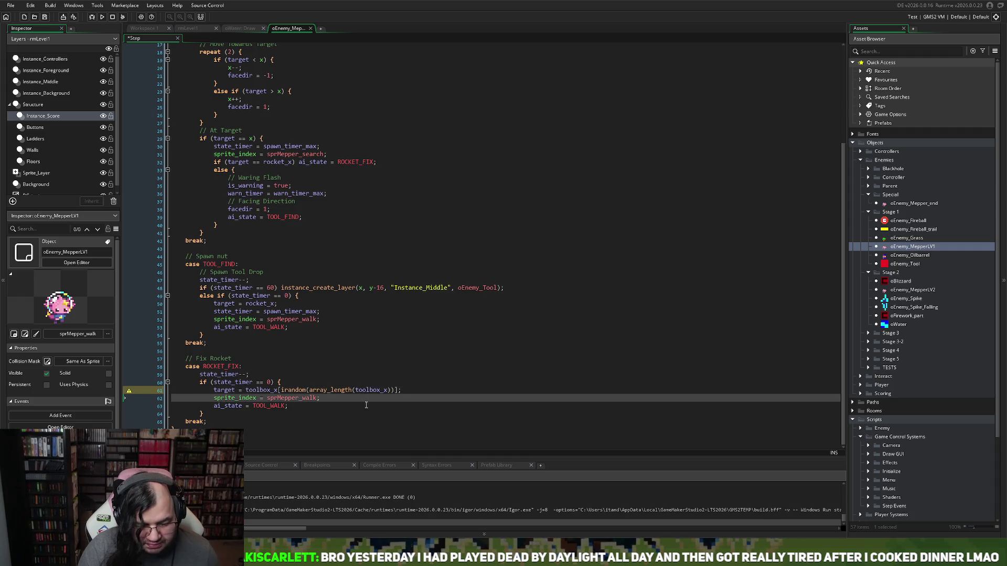
{"action": "middle_click", "coordinate": [332, 391]}
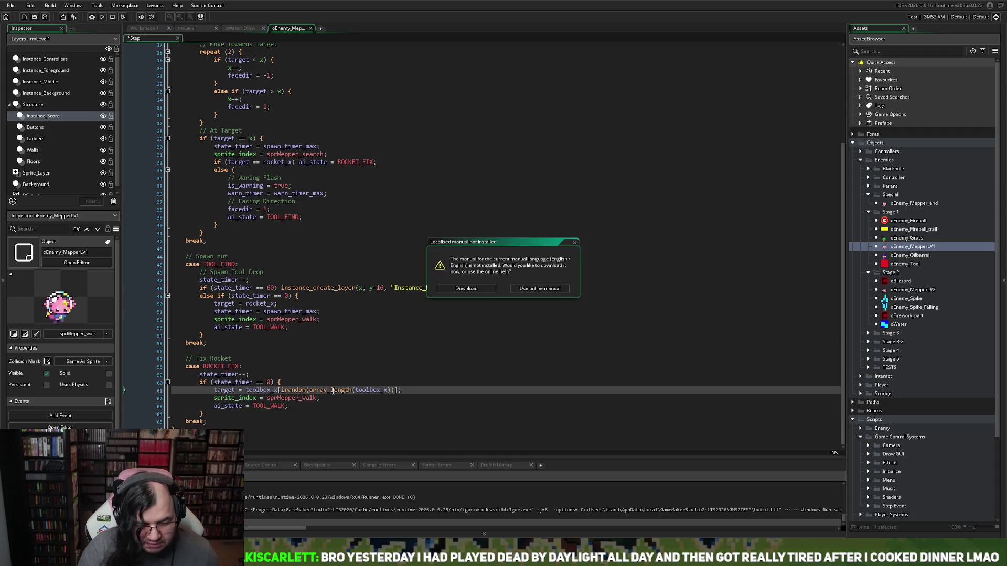
- Start downloading the localised manual and scroll the Step code back up slightly
{"action": "left_click", "coordinate": [477, 292]}
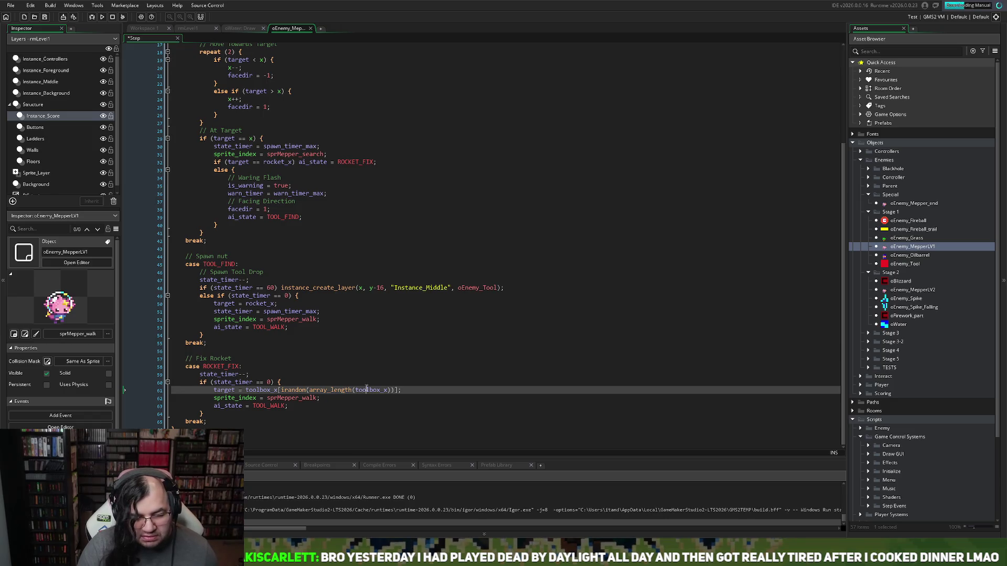
{"action": "scroll", "coordinate": [335, 392], "scroll_direction": "up", "scroll_amount": 1}
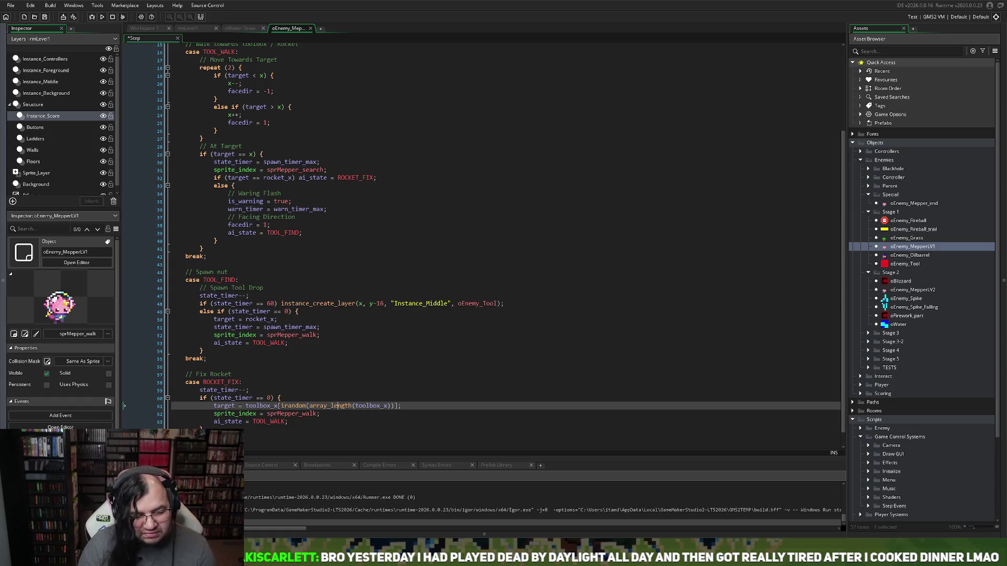
- Zoom in the Step code font and select array_length on line 61
{"action": "left_click", "coordinate": [371, 420]}
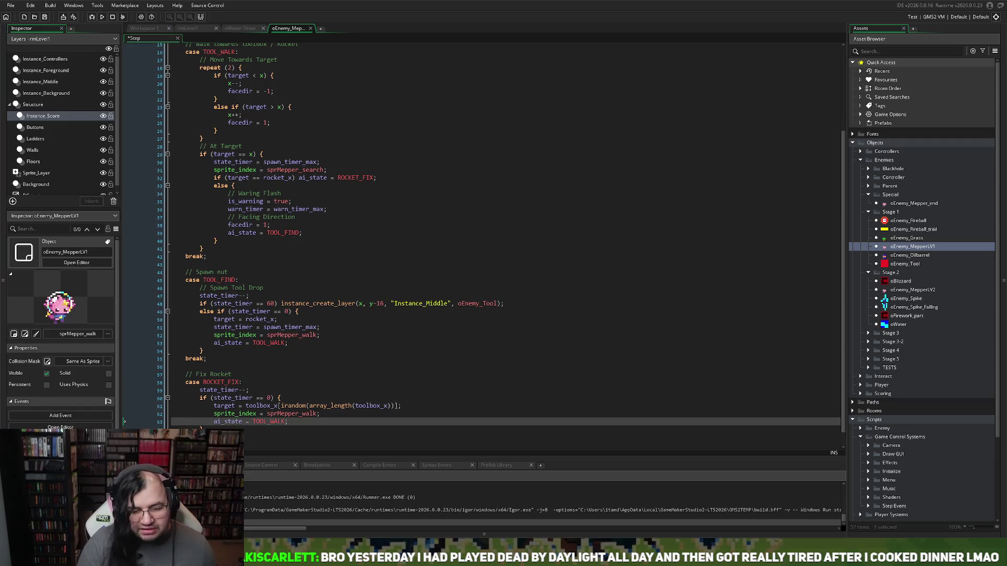
{"action": "left_click", "coordinate": [388, 381]}
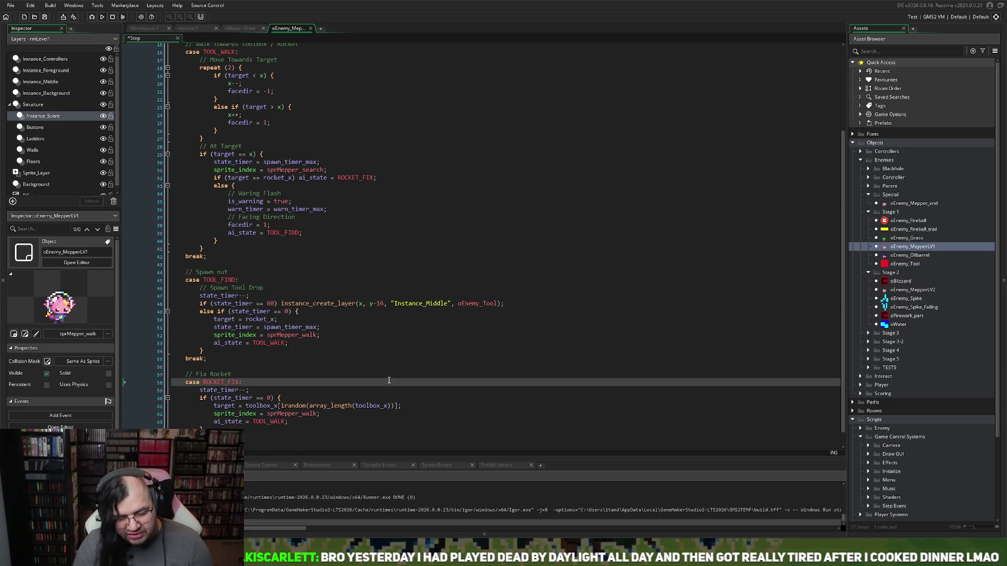
{"action": "scroll", "coordinate": [387, 376], "scroll_direction": "up", "scroll_amount": 1, "text": "ctrl"}
{"action": "left_click", "coordinate": [387, 375]}
{"action": "scroll", "coordinate": [384, 367], "scroll_direction": "up", "scroll_amount": 1, "text": "ctrl"}
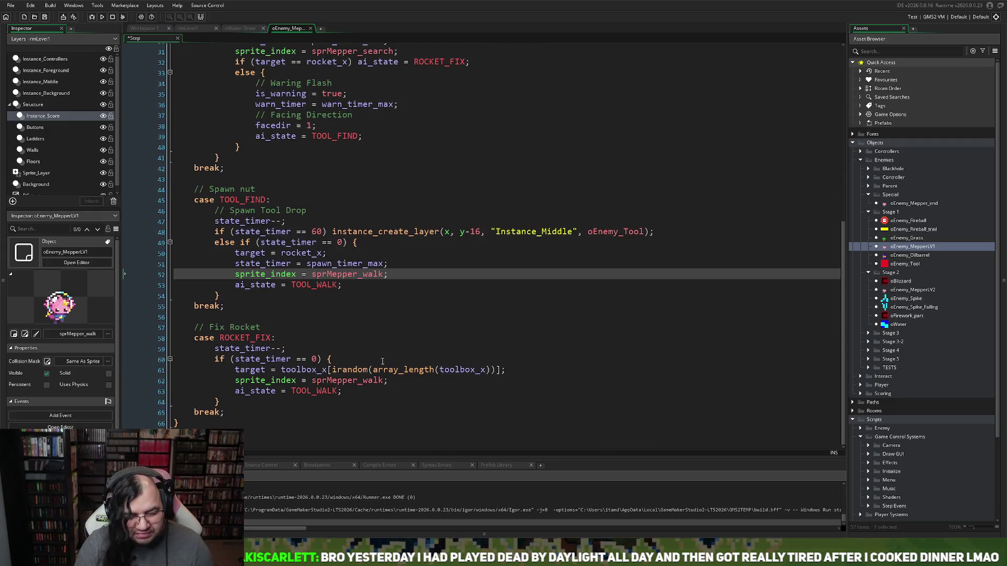
{"action": "double_click", "coordinate": [421, 370]}
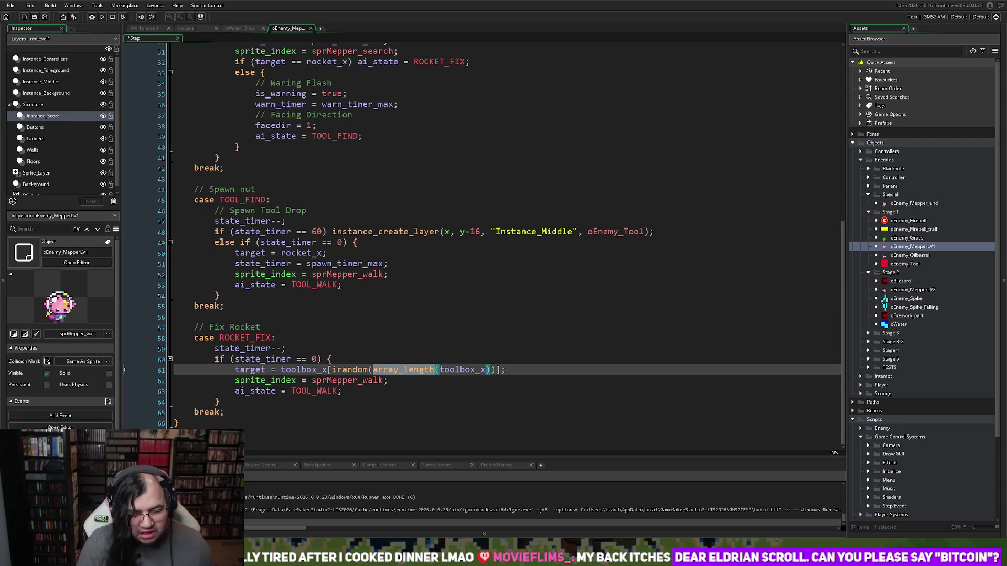
- Change line 61 to irandom(array_length(toolbox_x) - 1) and close the object's code editor
{"action": "left_click", "coordinate": [509, 370]}
{"action": "mouse_move", "coordinate": [509, 370]}
{"action": "left_mouse_down"}
{"action": "mouse_move", "coordinate": [236, 379]}
{"action": "mouse_move", "coordinate": [234, 370]}
{"action": "left_mouse_up"}
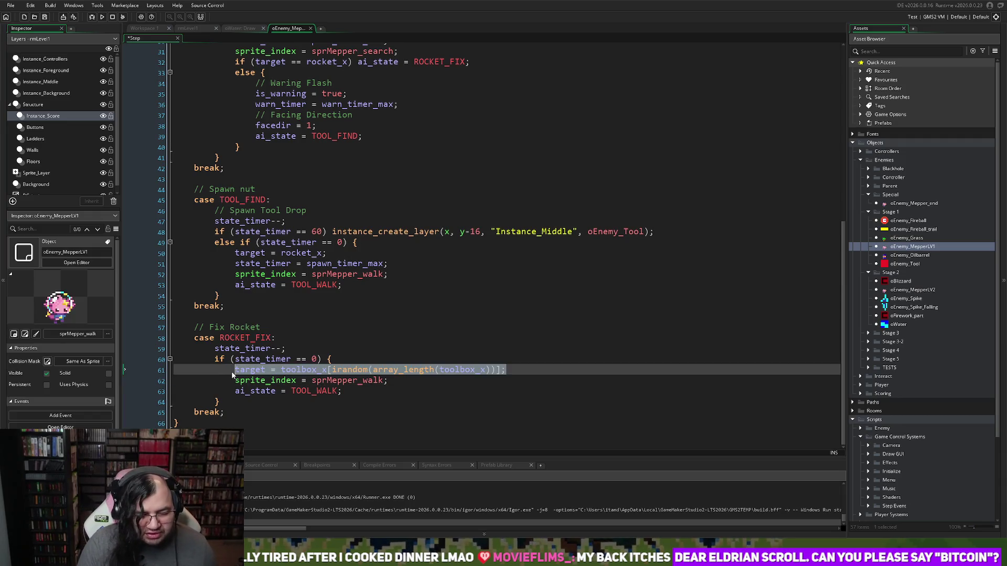
{"action": "left_click", "coordinate": [271, 264]}
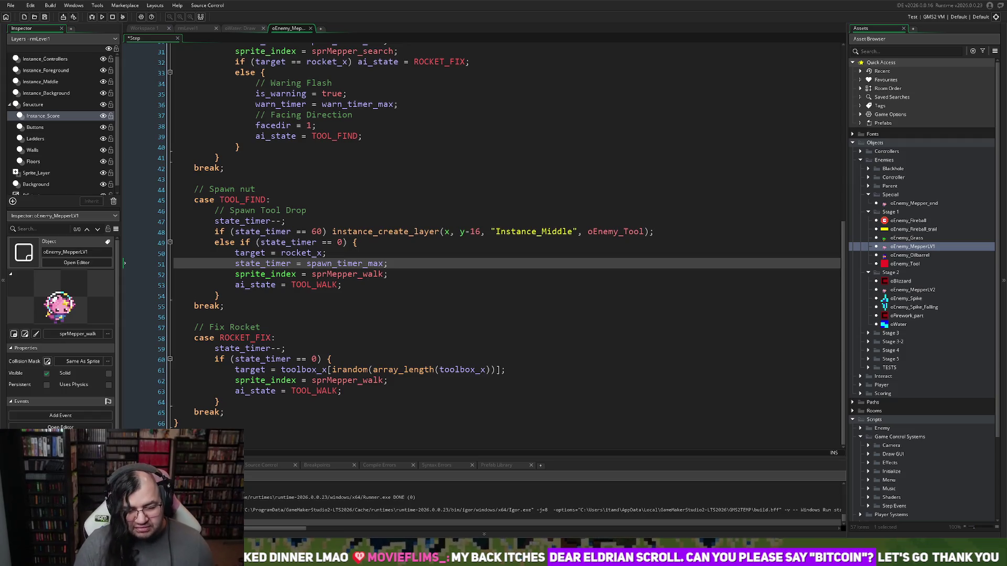
{"action": "left_click", "coordinate": [489, 370]}
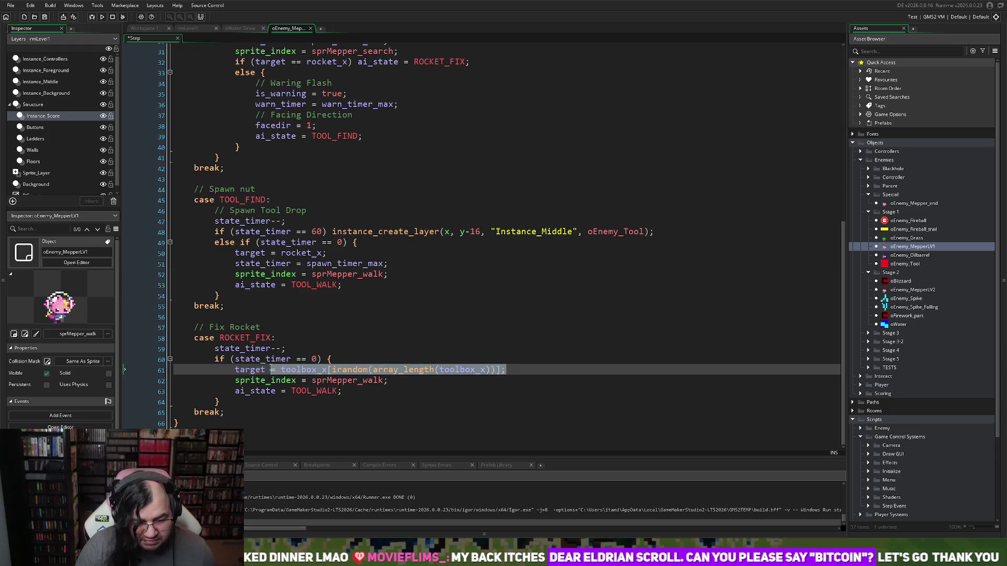
{"action": "type", "text": "- 1"}
{"action": "left_click", "coordinate": [440, 349]}
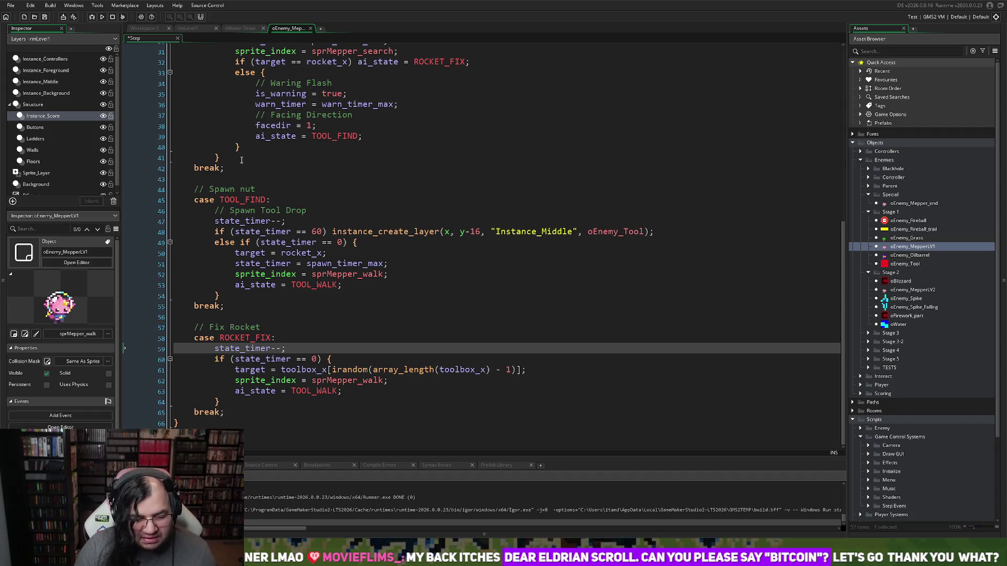
{"action": "double_click", "coordinate": [507, 369]}
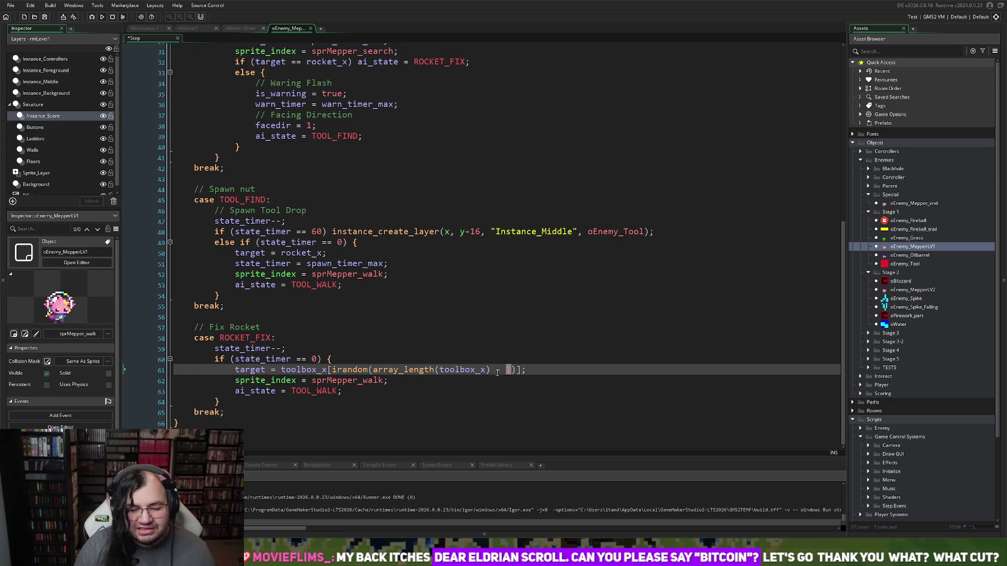
{"action": "left_click_drag", "start_coordinate": [512, 369], "coordinate": [490, 370]}
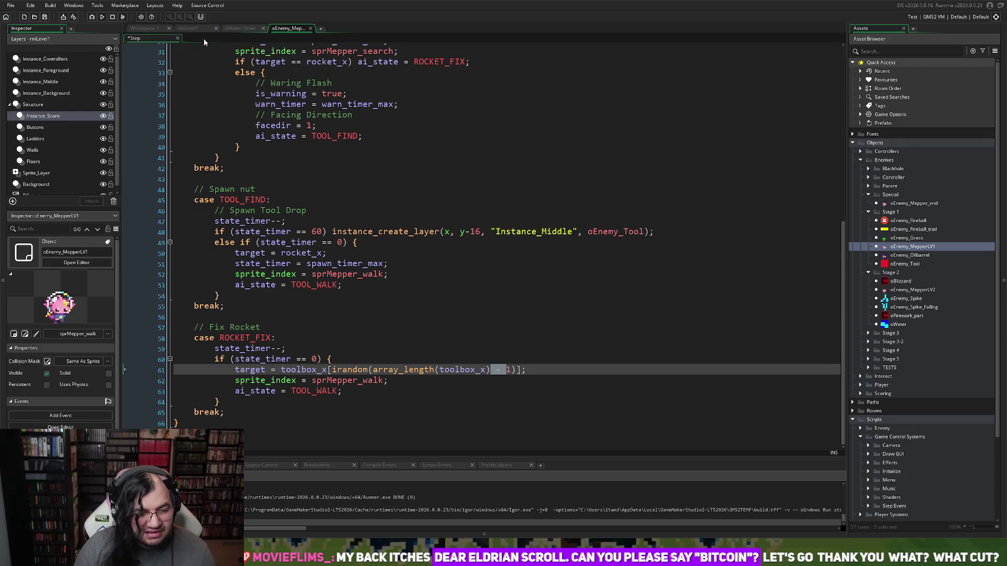
{"action": "left_click", "coordinate": [310, 29]}
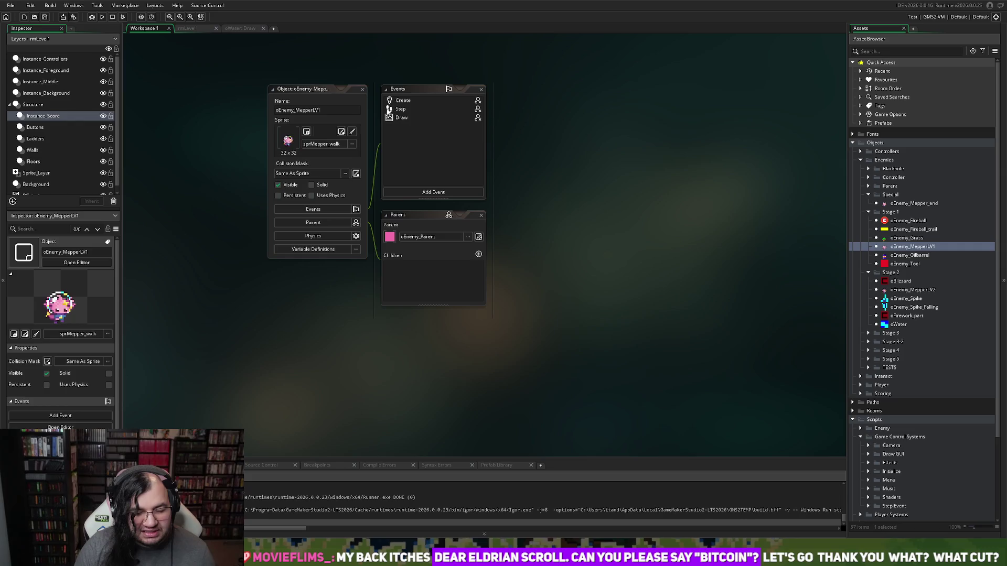
- Switch to the rmLevel1 room layout and build and run the game
{"action": "left_click", "coordinate": [209, 30]}
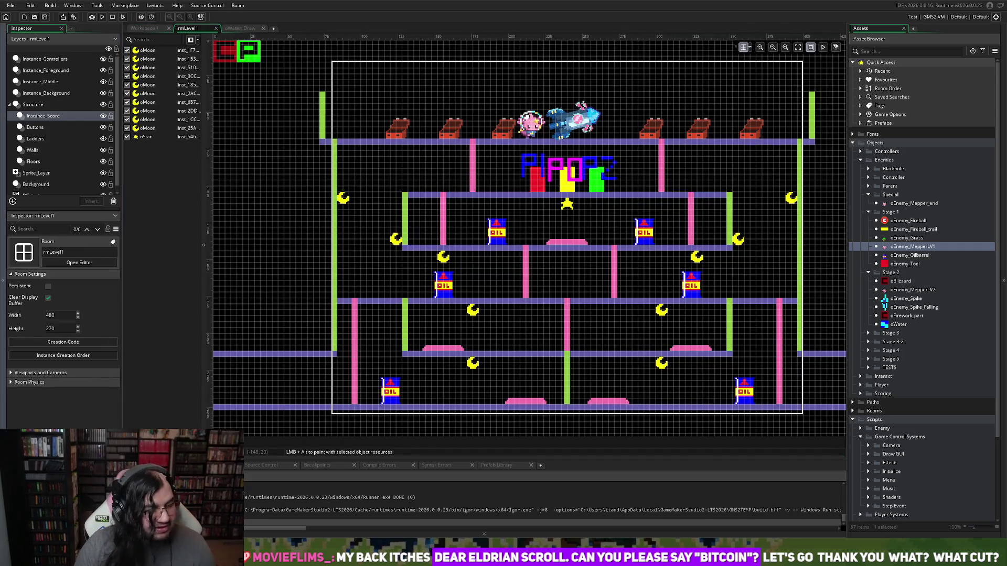
{"action": "left_click", "coordinate": [103, 18]}
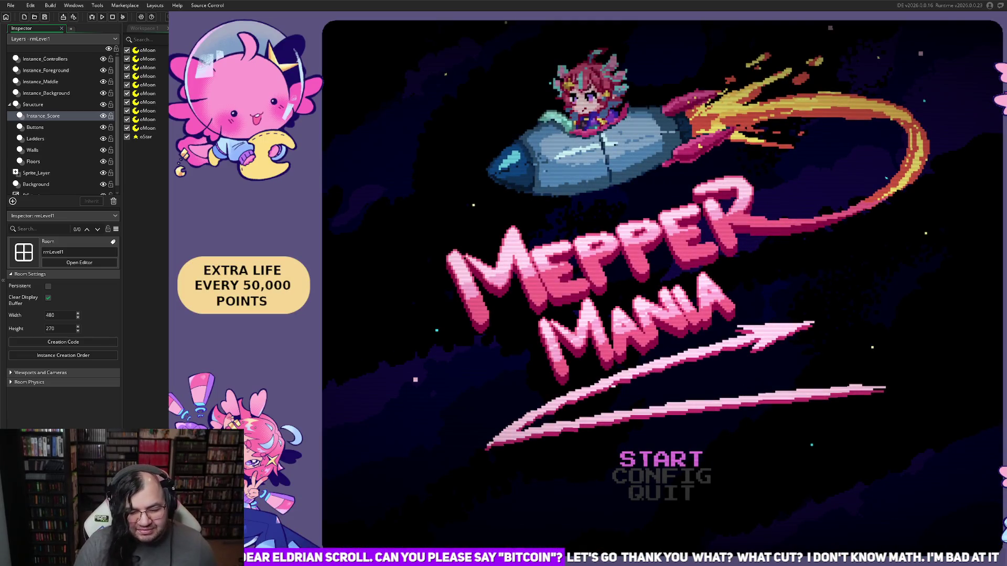
- Start a new game from the Mepper Mania title menu
{"action": "key", "text": "Return"}
{"action": "key", "text": "Return"}
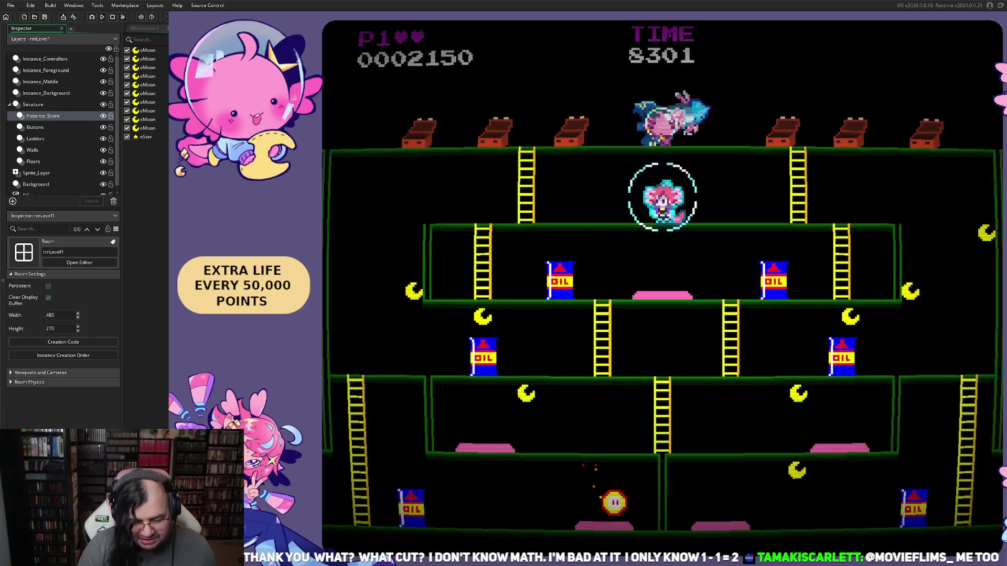
- Play across the upper platforms, collecting a moon and bouncing on the pink pad
{"action": "key", "text": "Left"}
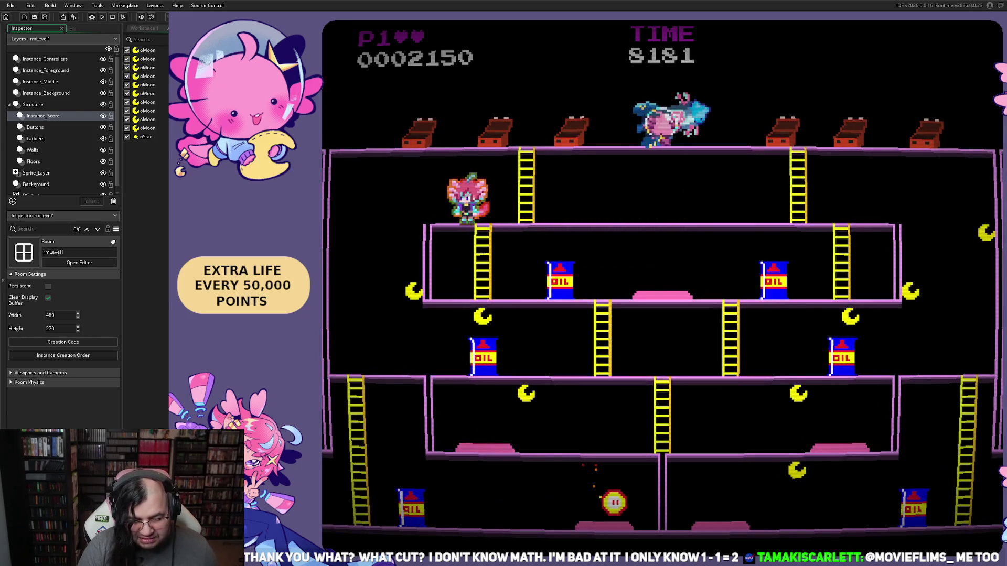
{"action": "key", "text": "Right"}
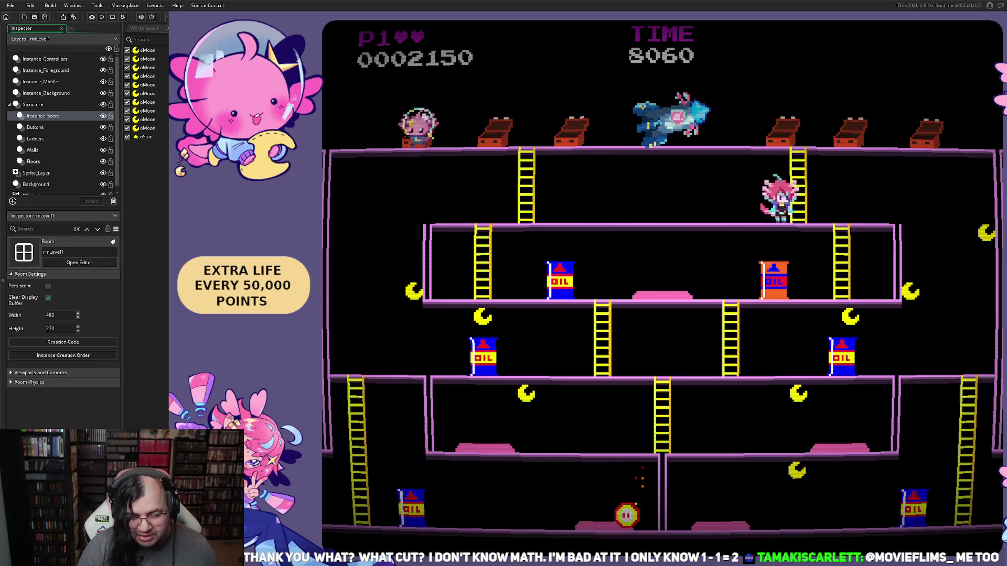
{"action": "key", "text": "Left"}
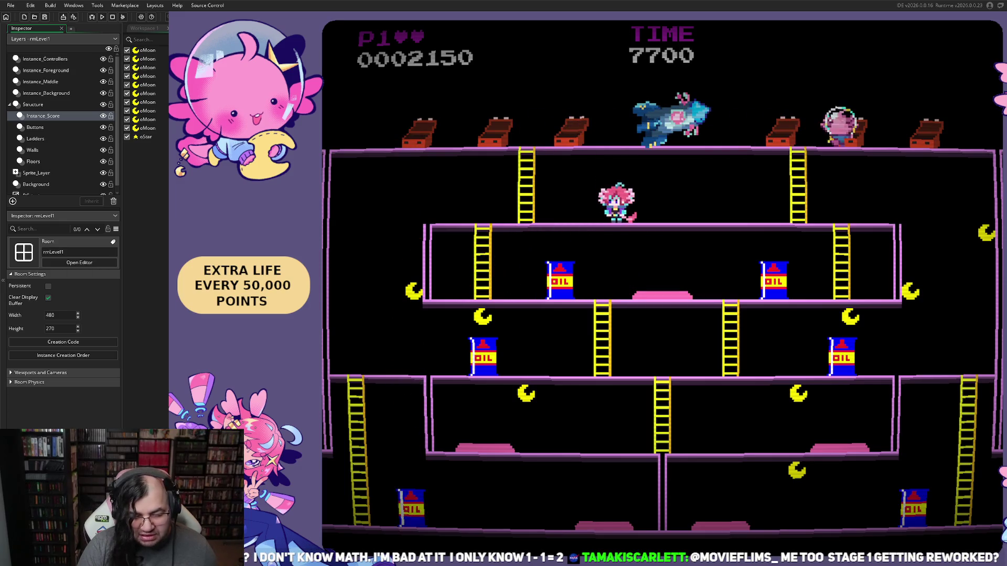
{"action": "key", "text": "Right"}
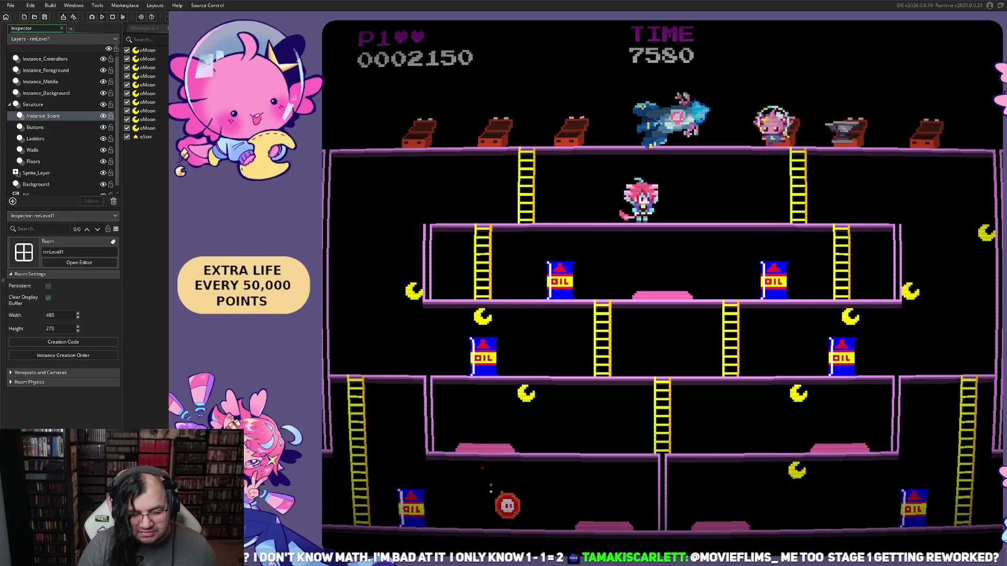
{"action": "key", "text": "Right"}
{"action": "key", "text": "space"}
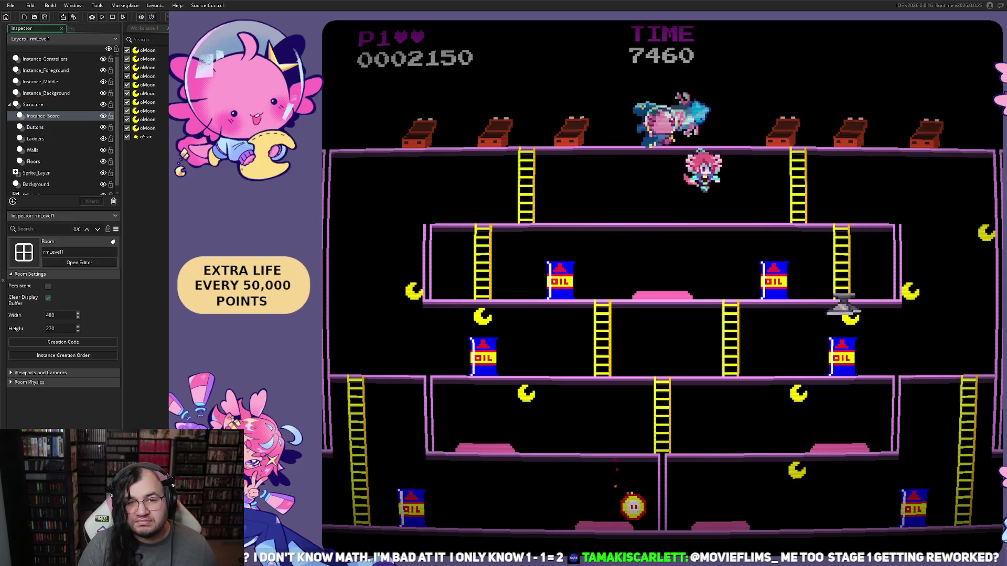
{"action": "key", "text": "Left"}
{"action": "key", "text": "Right"}
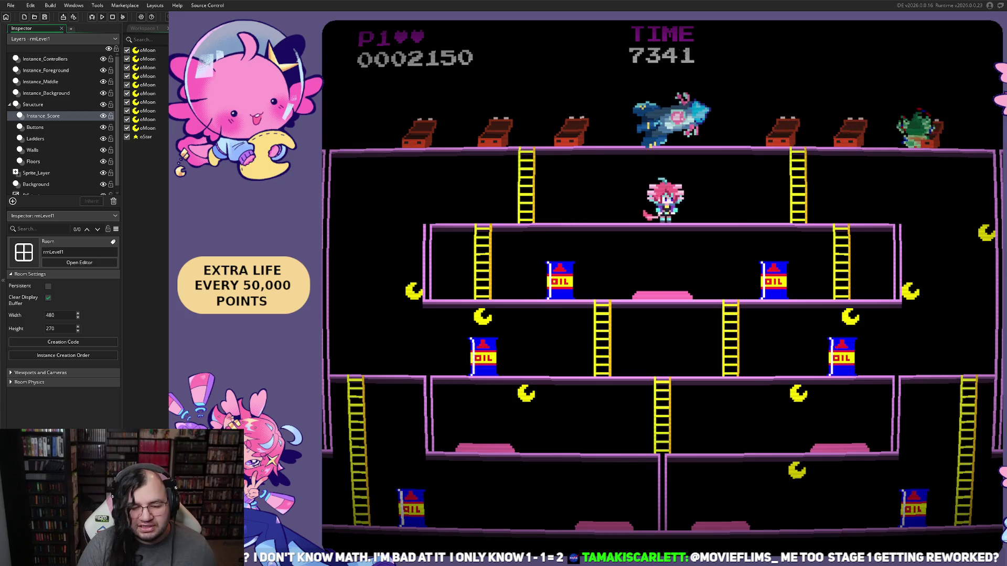
{"action": "key", "text": "Left"}
{"action": "key", "text": "Right"}
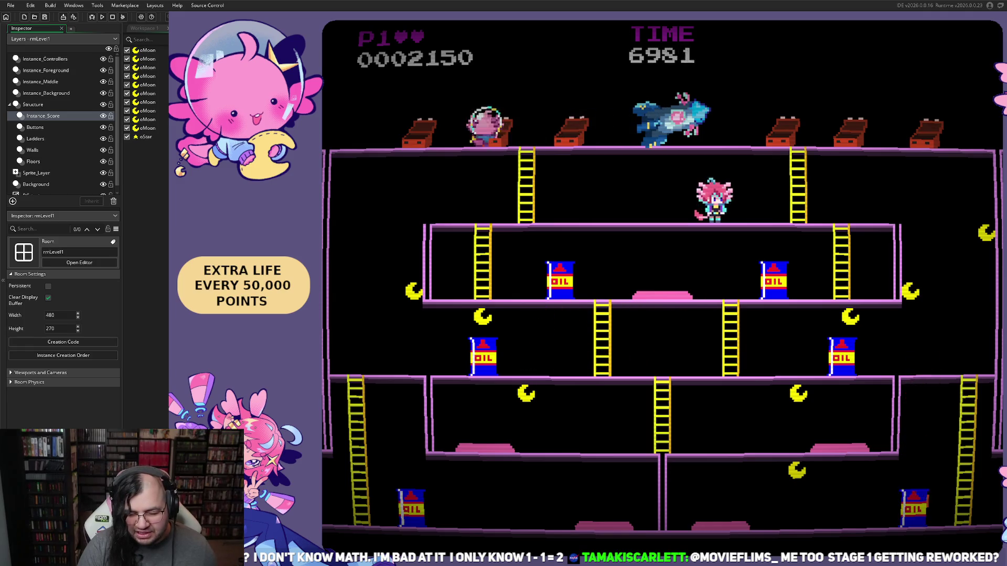
{"action": "key", "text": "Left"}
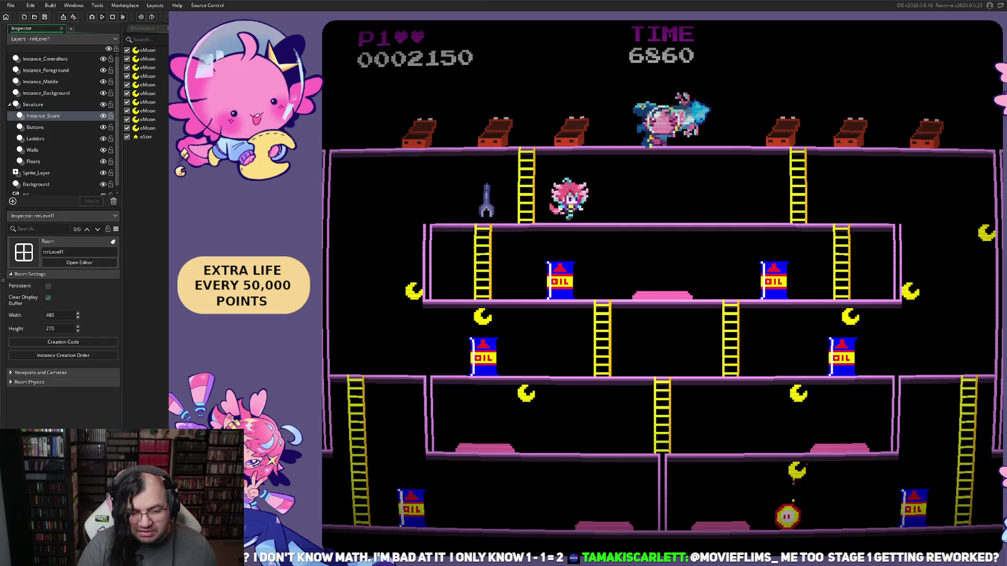
{"action": "key", "text": "Right"}
{"action": "key", "text": "Left"}
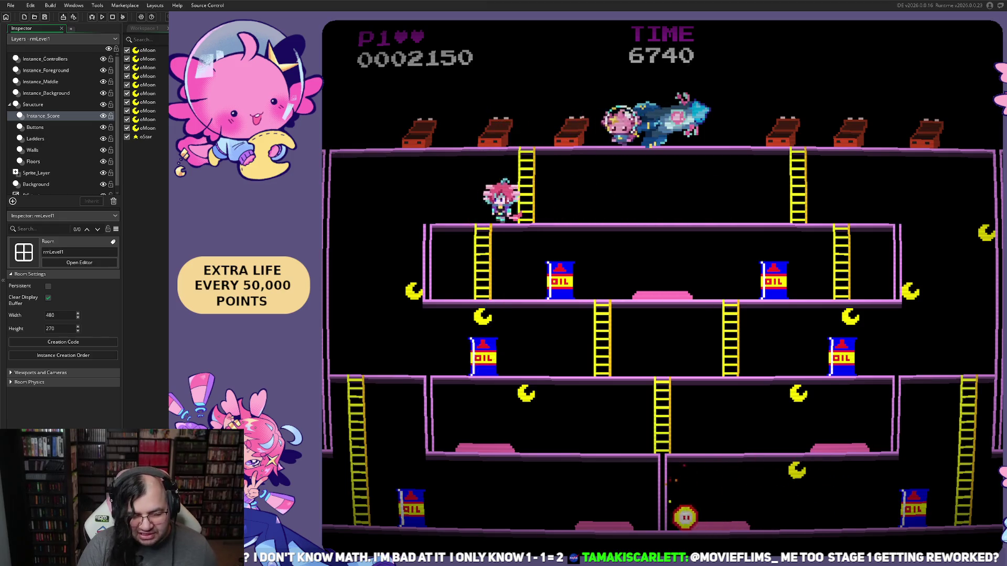
{"action": "key", "text": "Left"}
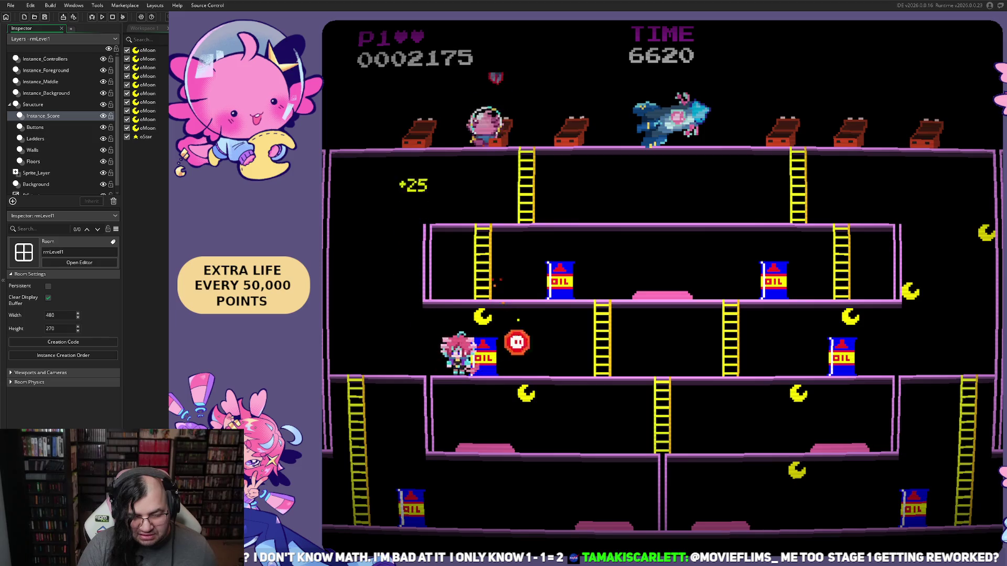
{"action": "key", "text": "Right"}
{"action": "key", "text": "space"}
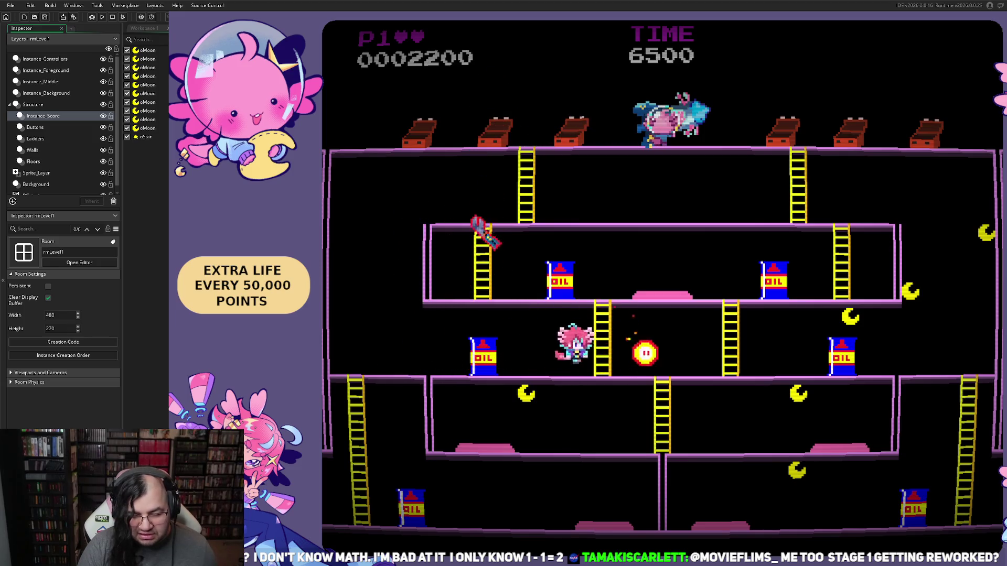
{"action": "key", "text": "space"}
{"action": "key", "text": "Right"}
{"action": "key", "text": "space"}
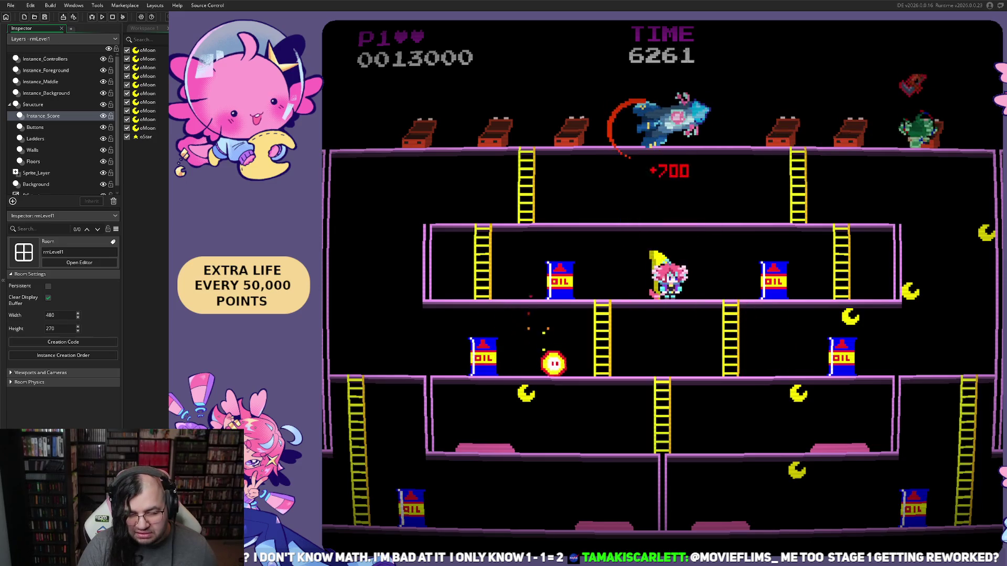
{"action": "key", "text": "Right"}
{"action": "key", "text": "Down"}
{"action": "key", "text": "Left"}
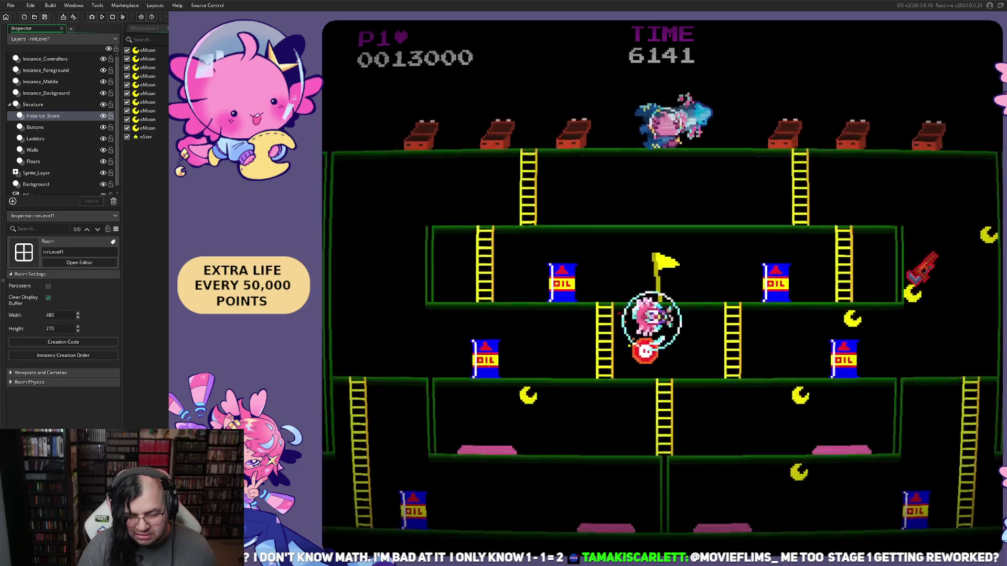
- Turn on the F1 hitbox overlay, descend the ladders, then quit the game with Esc
{"action": "key", "text": "F1"}
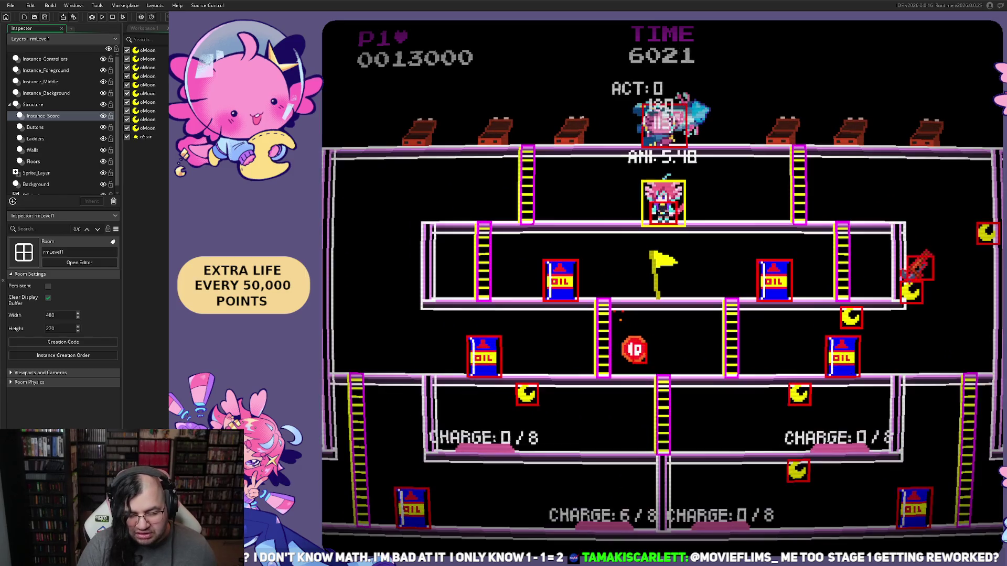
{"action": "key", "text": "Left"}
{"action": "key", "text": "Right"}
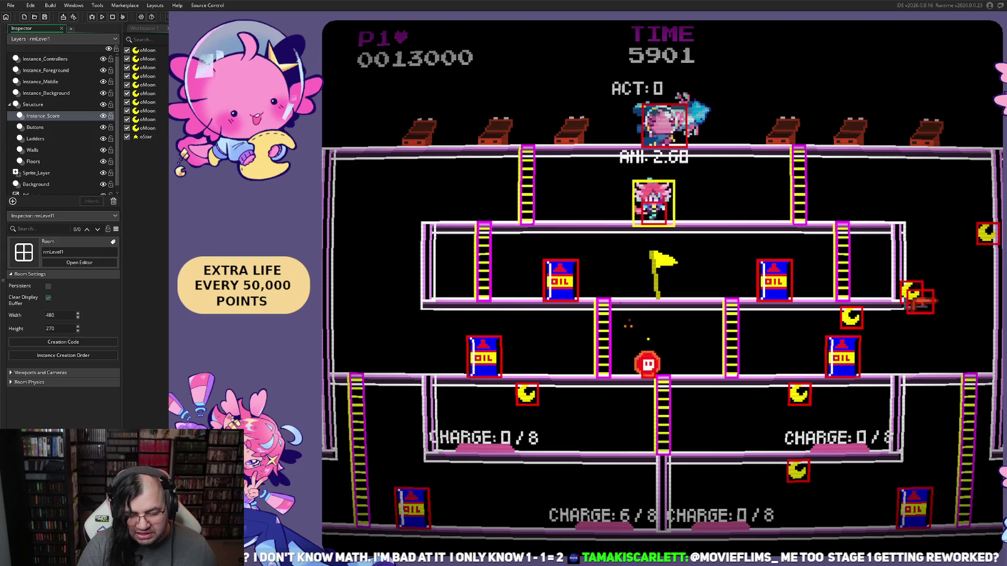
{"action": "key", "text": "Left"}
{"action": "key", "text": "Right"}
{"action": "key", "text": "Down"}
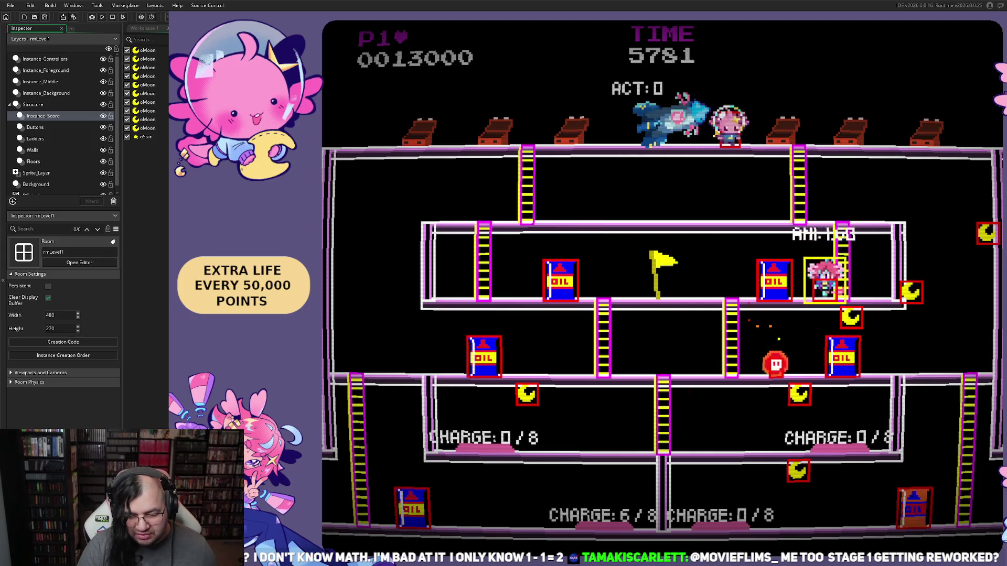
{"action": "key", "text": "Left"}
{"action": "key", "text": "Down"}
{"action": "key", "text": "Left"}
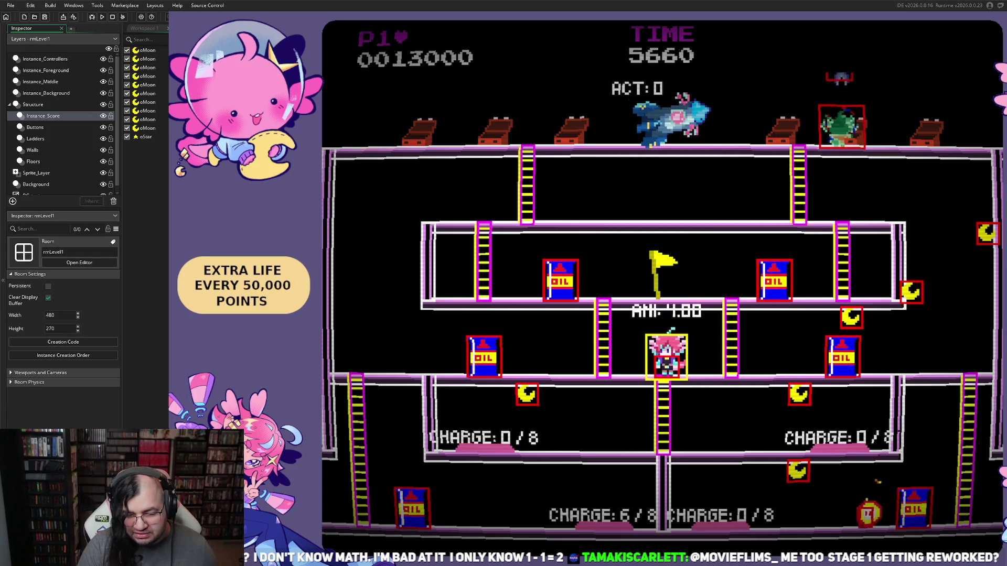
{"action": "key", "text": "Right"}
{"action": "key", "text": "Left"}
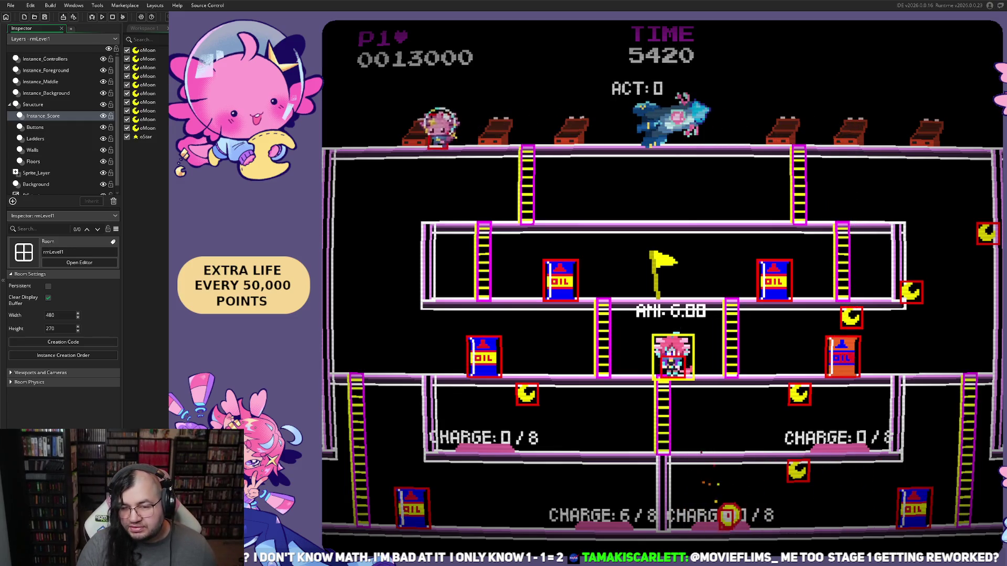
{"action": "key", "text": "Escape"}
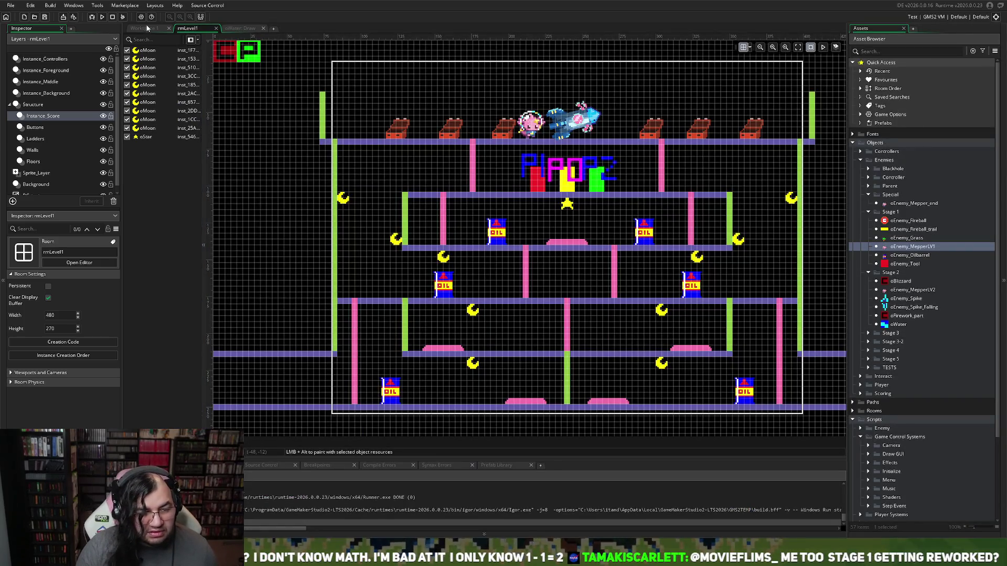
- Change oEnemy_Fireball's Create hop_power multiplier from 3 to 1 and run the game
{"action": "left_click", "coordinate": [149, 28]}
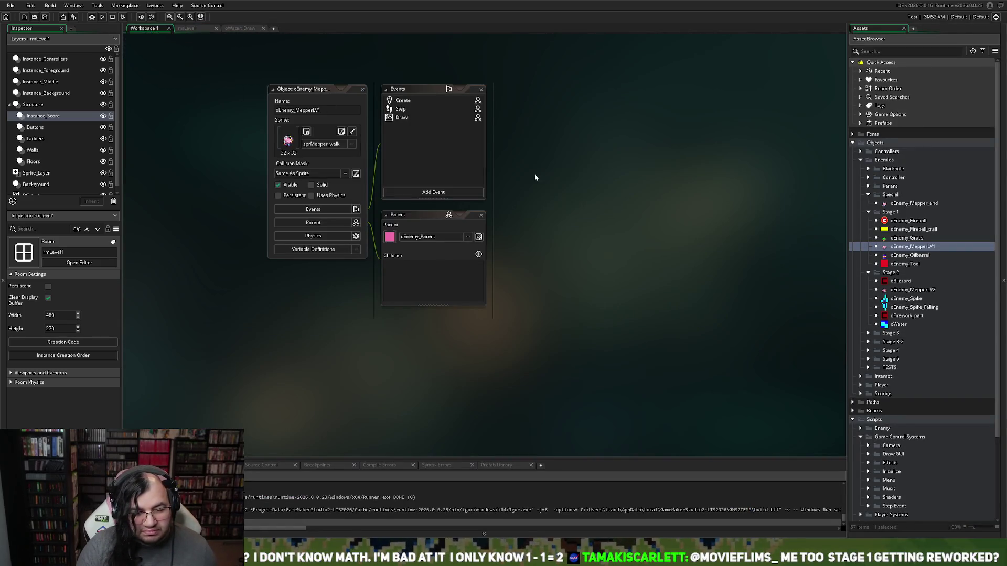
{"action": "double_click", "coordinate": [891, 221]}
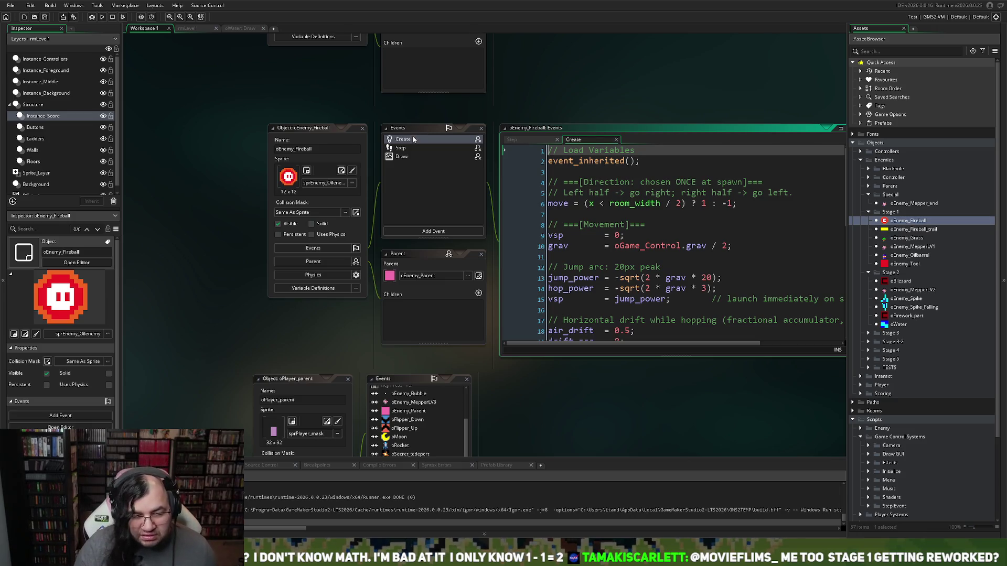
{"action": "scroll", "coordinate": [668, 256], "scroll_direction": "down", "scroll_amount": 9}
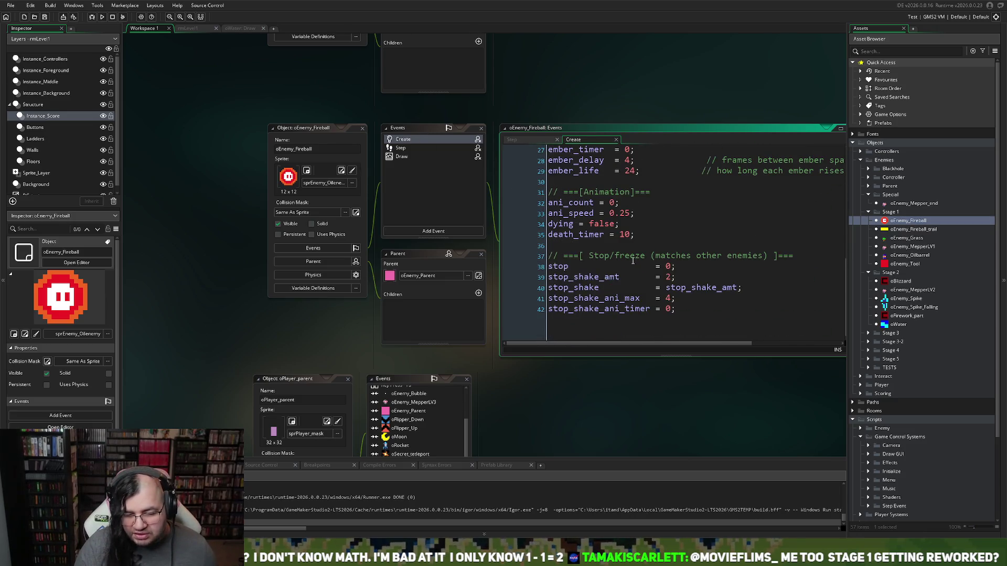
{"action": "scroll", "coordinate": [632, 260], "scroll_direction": "up", "scroll_amount": 7}
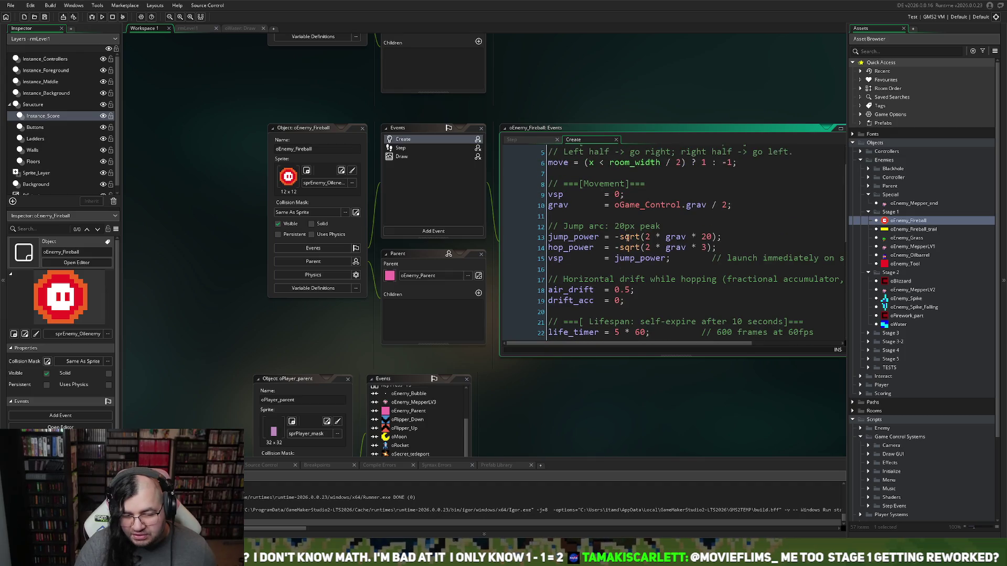
{"action": "double_click", "coordinate": [706, 247]}
{"action": "type", "text": "1"}
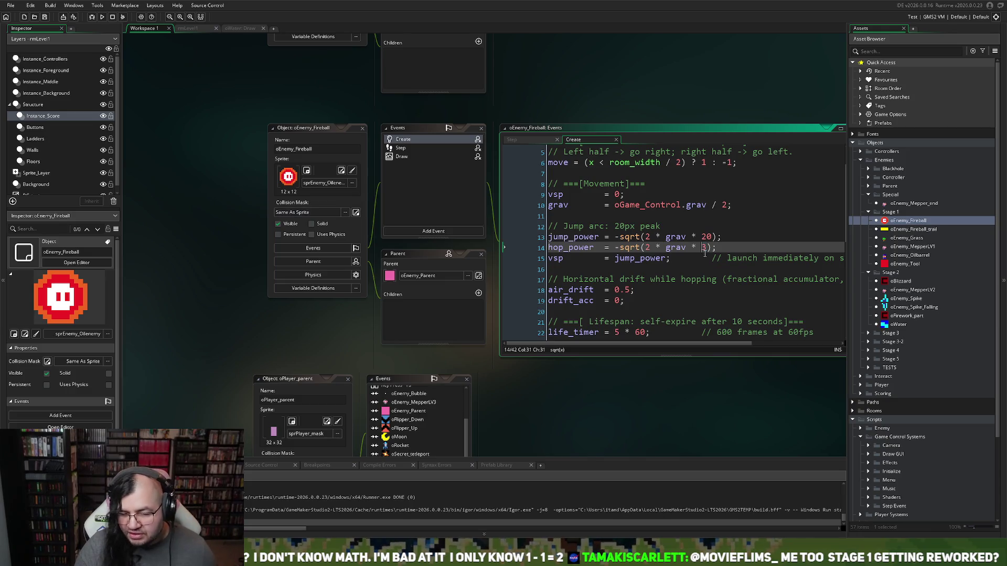
{"action": "left_click", "coordinate": [94, 17]}
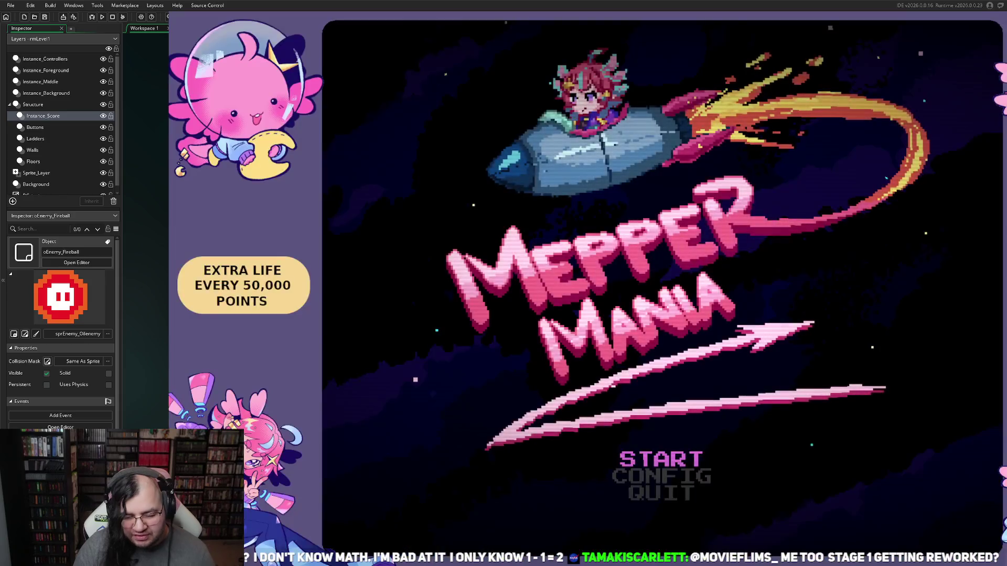
- Start the game from the title menu and run the player back and forth along the bottom floor
{"action": "key", "text": "Return"}
{"action": "key", "text": "Return"}
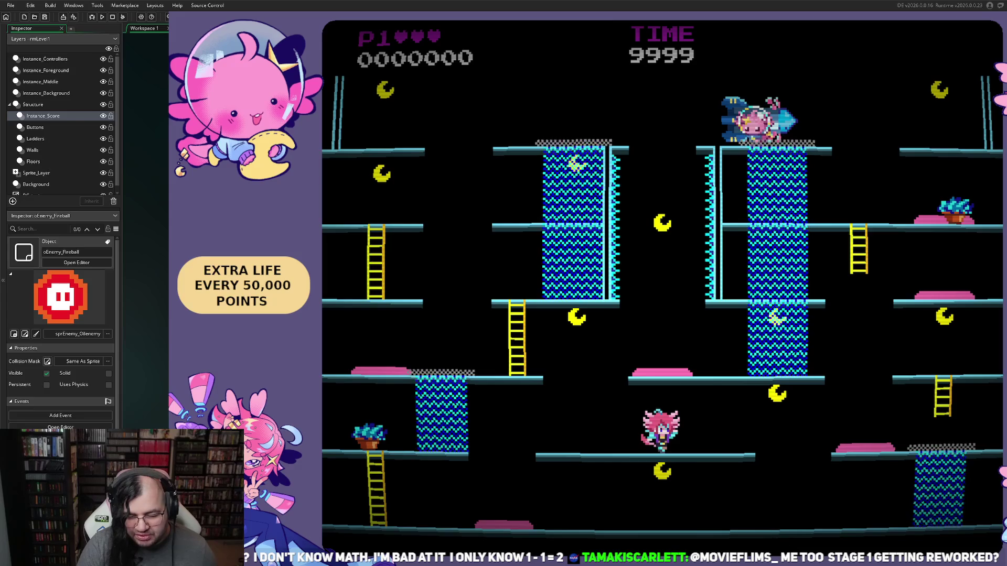
{"action": "key", "text": "Right"}
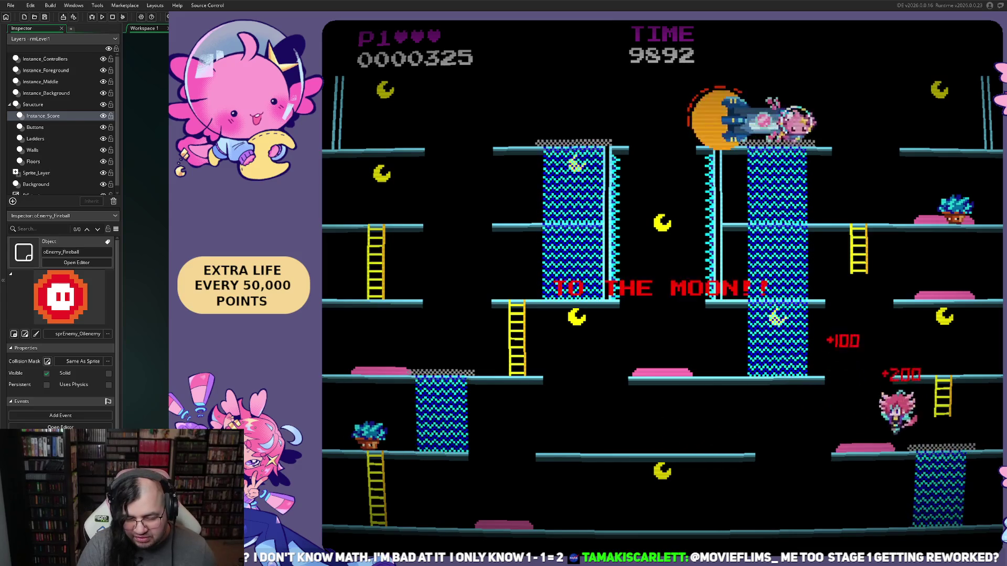
{"action": "key", "text": "Left"}
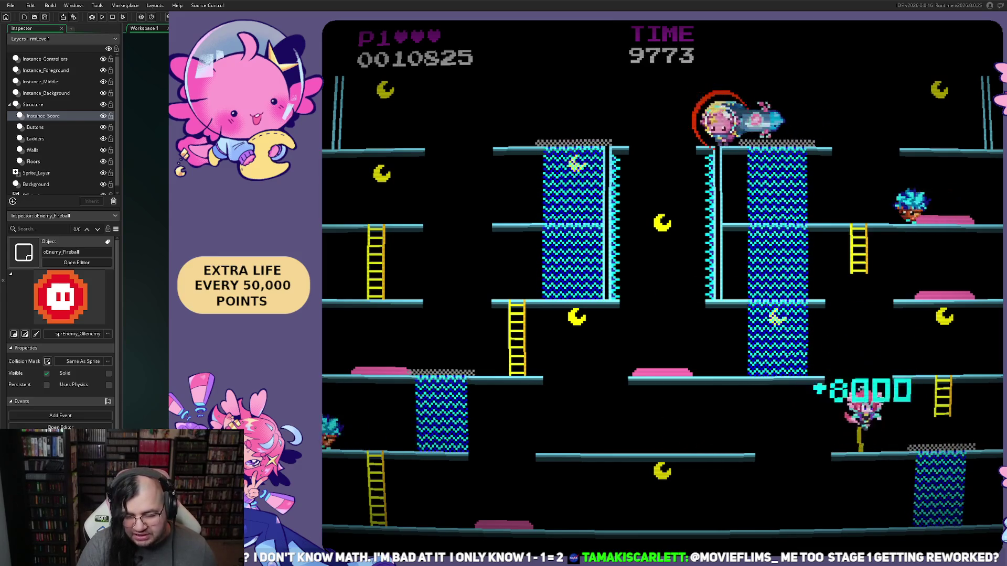
{"action": "key", "text": "Left"}
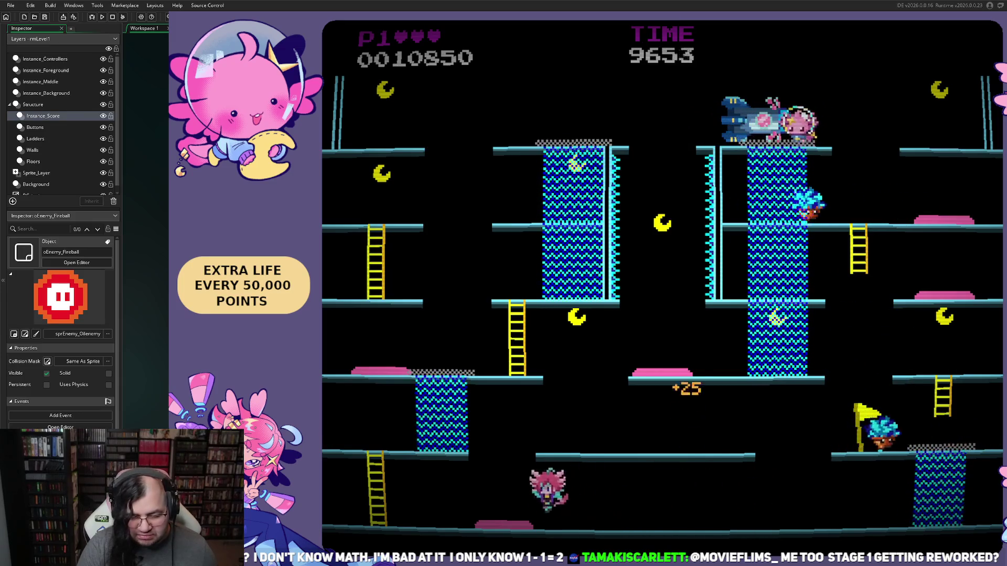
{"action": "key", "text": "Left"}
{"action": "key", "text": "Right"}
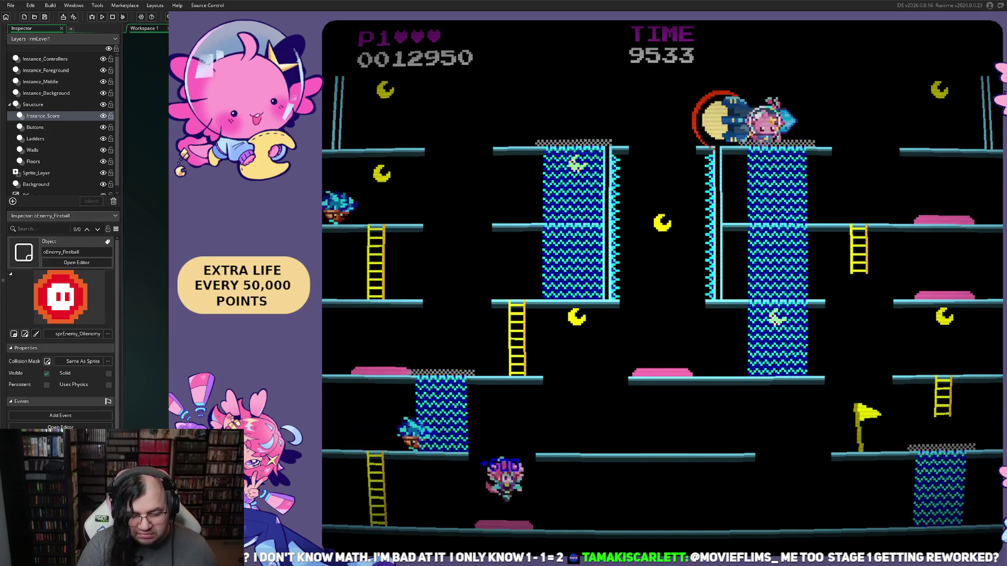
{"action": "key", "text": "Right"}
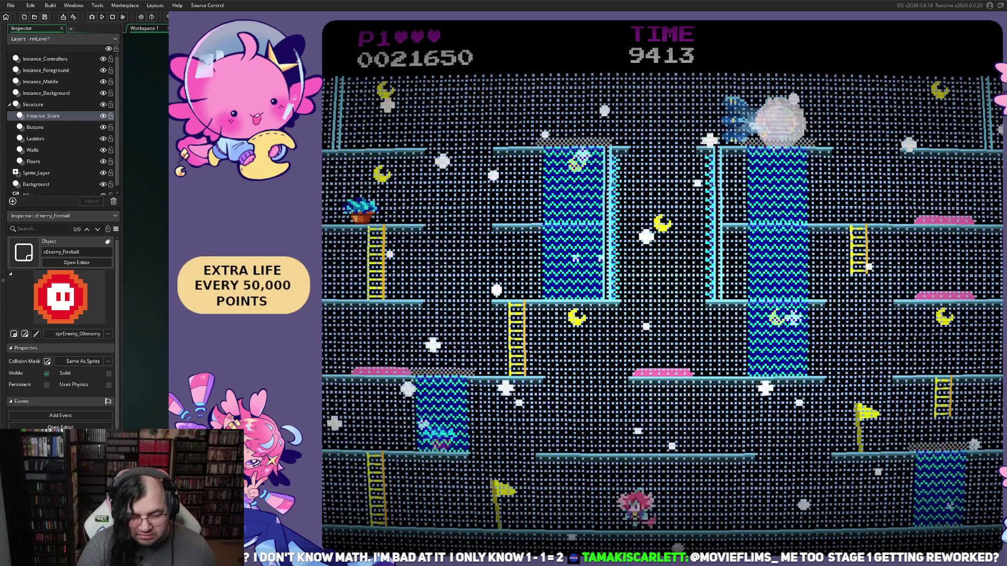
{"action": "key", "text": "Right"}
- Keep running the player left and right until the rolling boulder costs a heart
{"action": "key", "text": "Left"}
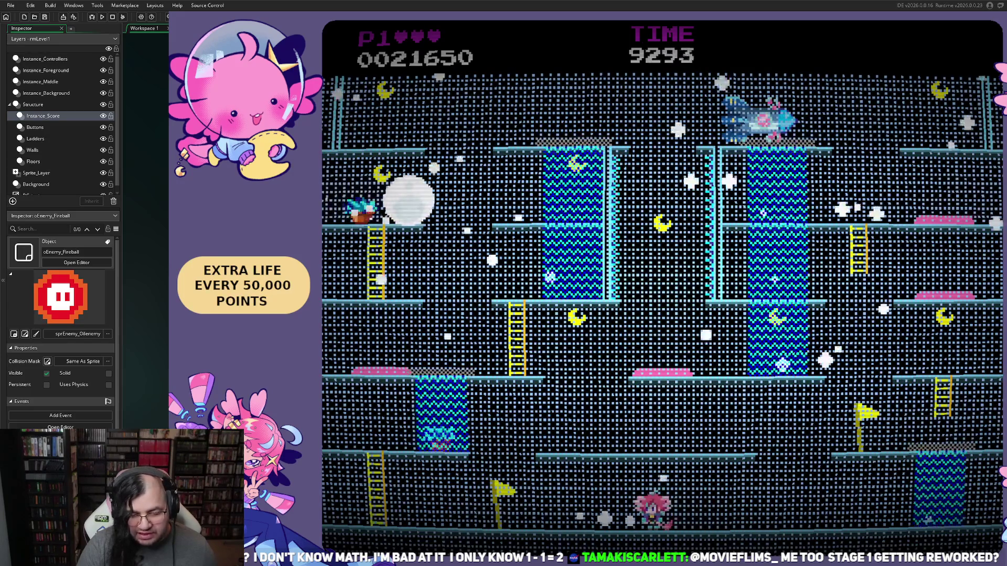
{"action": "key", "text": "Right"}
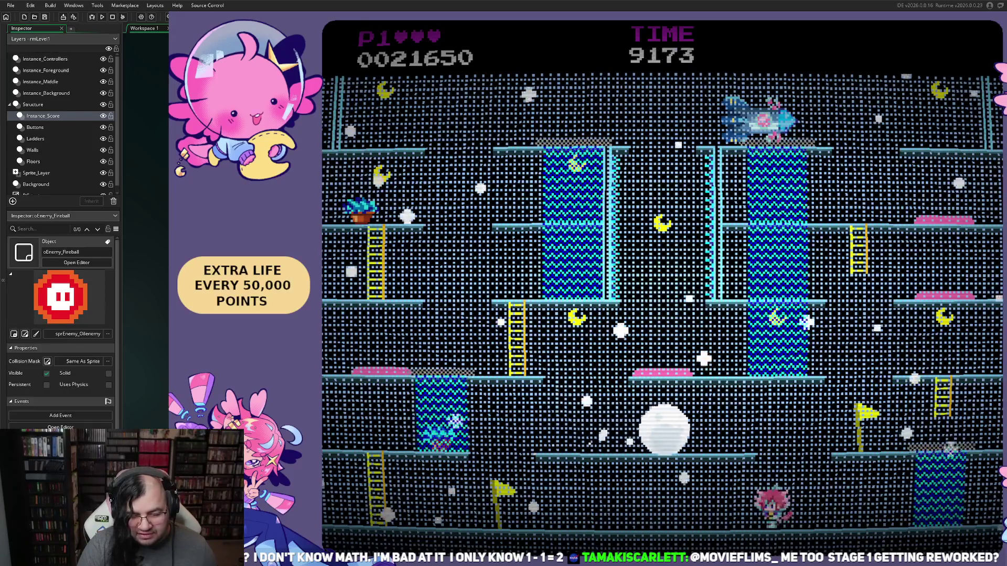
{"action": "key", "text": "Right"}
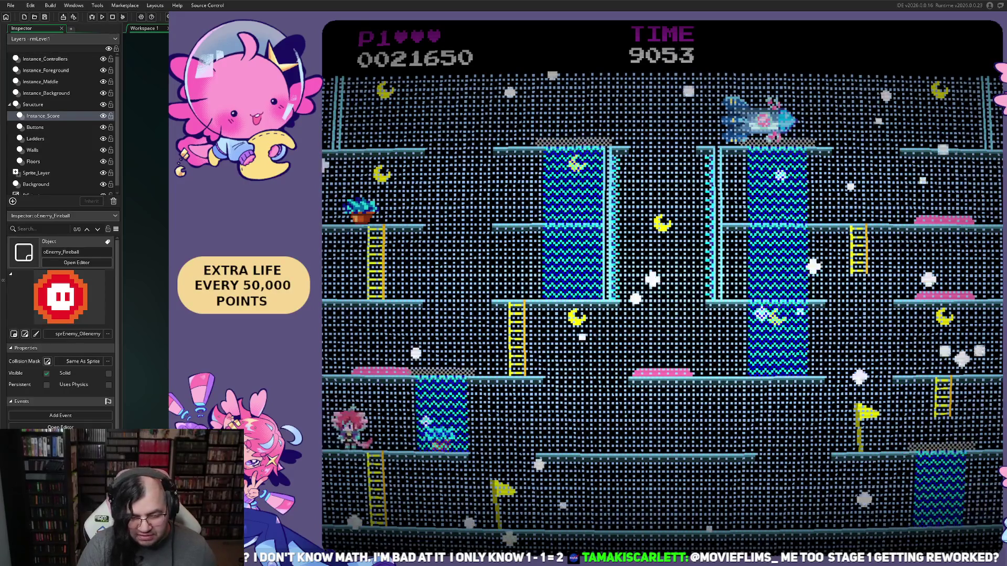
{"action": "key", "text": "Right"}
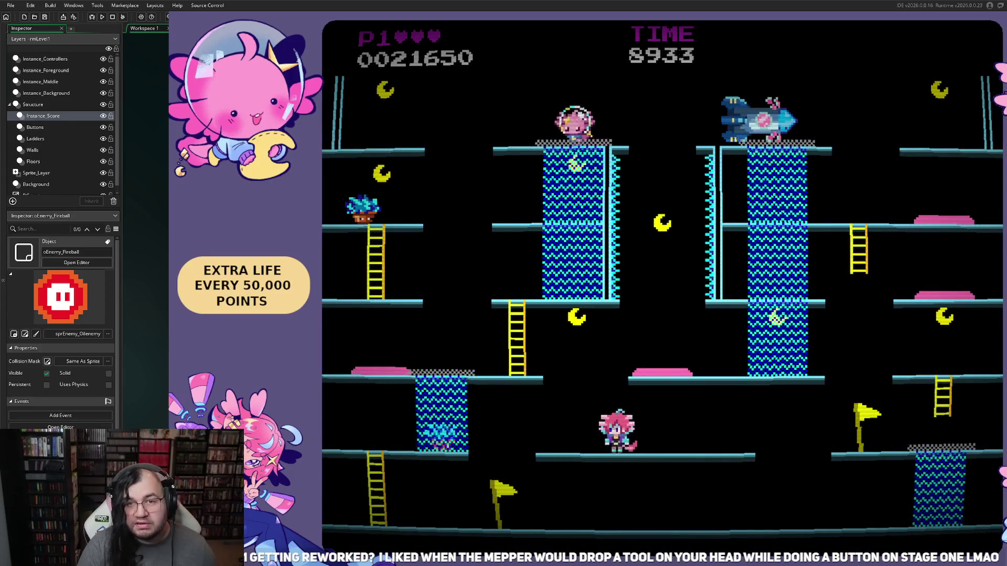
{"action": "key", "text": "Right"}
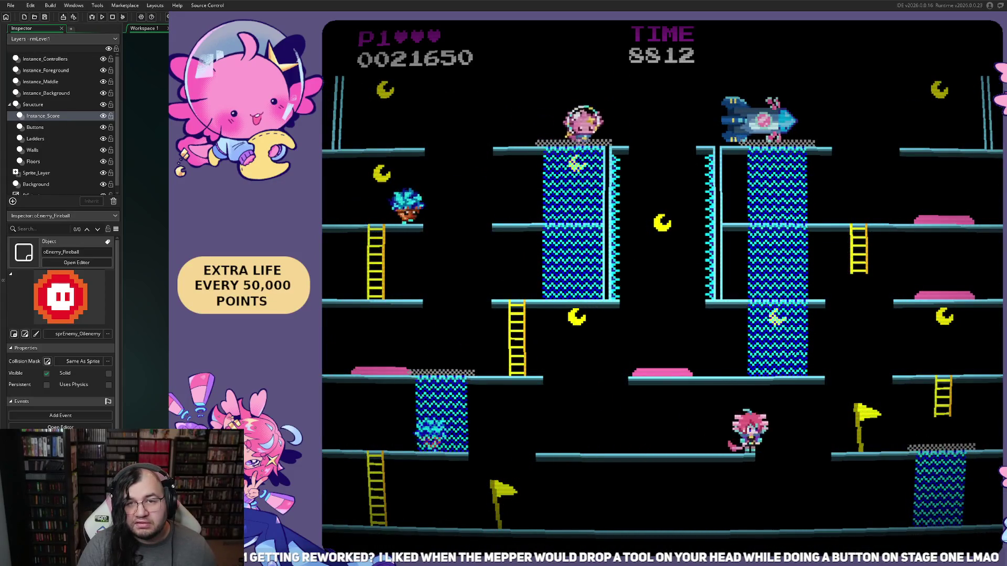
{"action": "key", "text": "Left"}
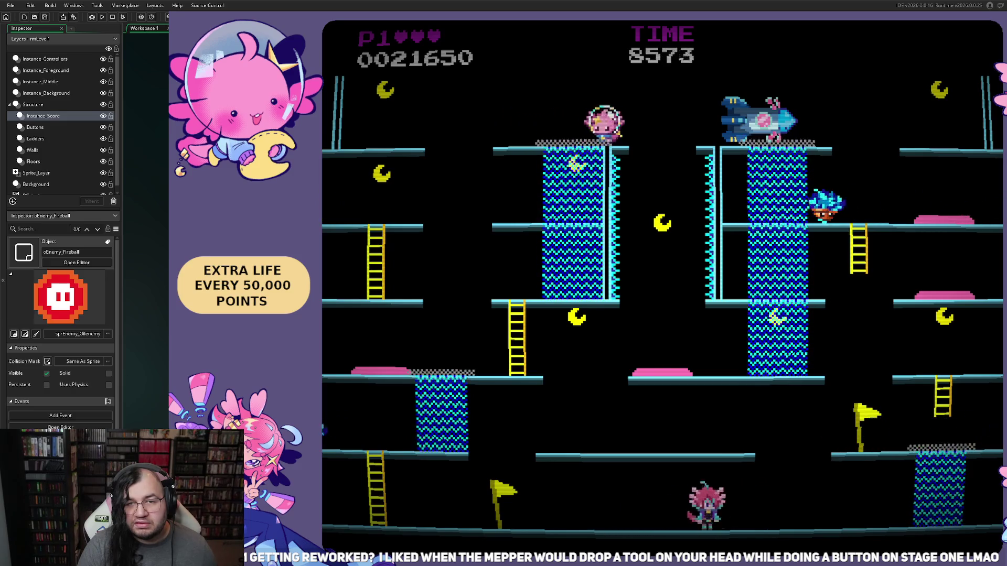
{"action": "key", "text": "Left"}
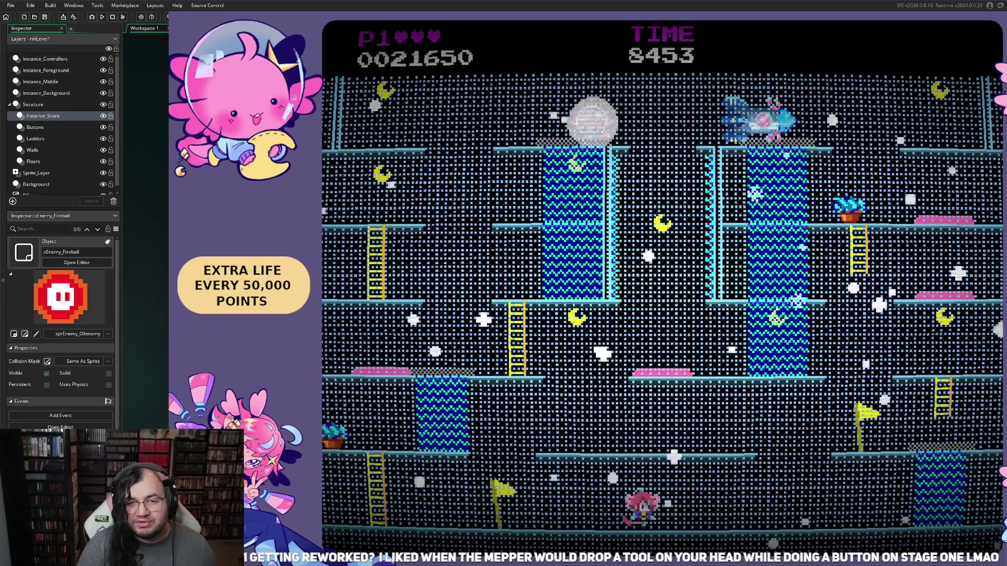
{"action": "key", "text": "Right"}
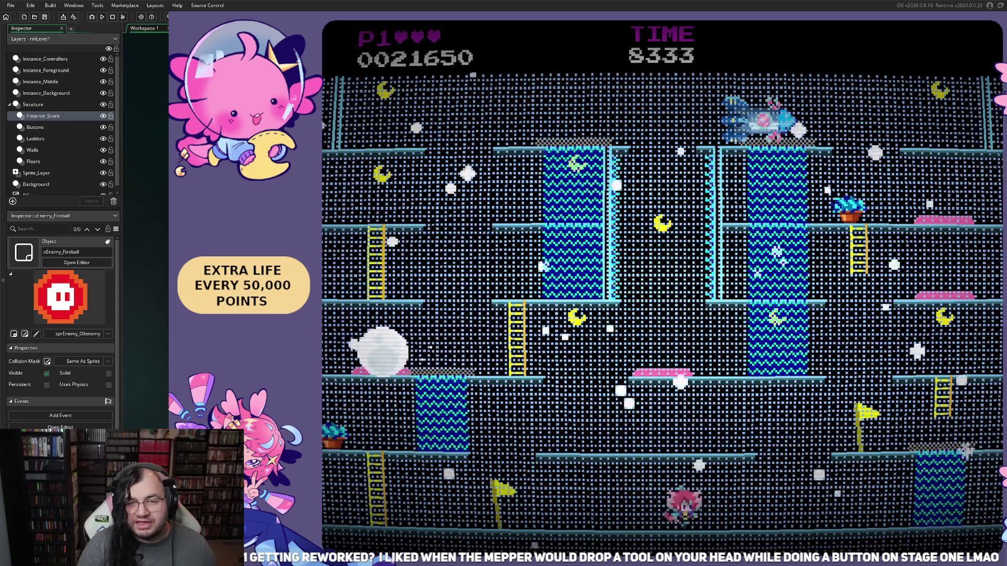
{"action": "key", "text": "Left"}
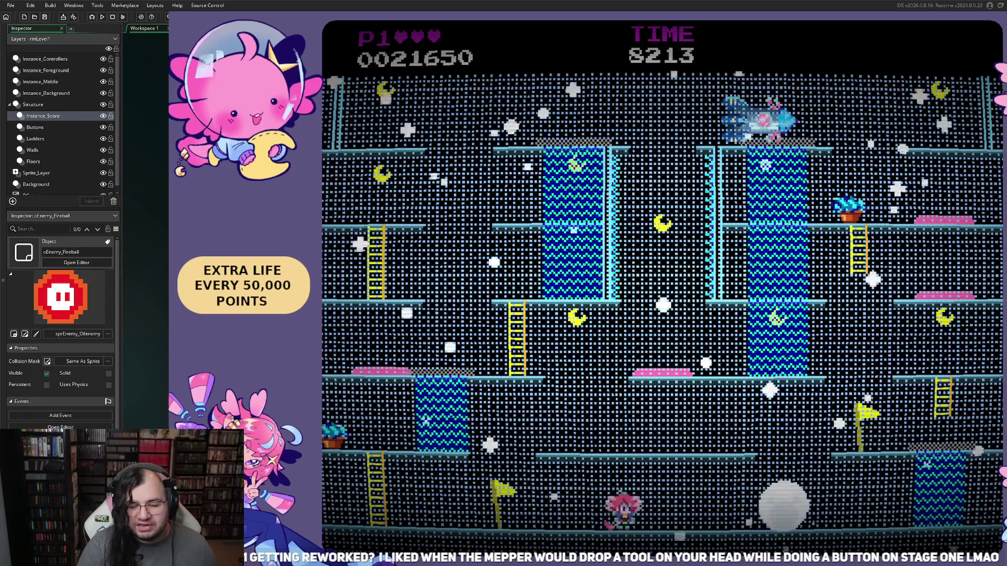
{"action": "key", "text": "Left"}
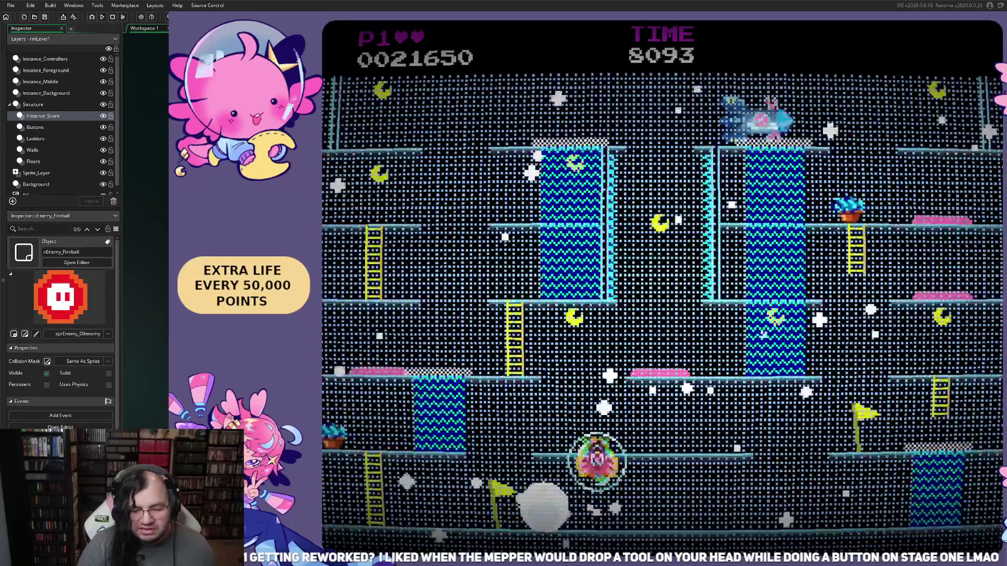
- Pause the game and browse the Return, Retry, Config and Exit options
{"action": "key", "text": "Escape"}
{"action": "key", "text": "Up"}
{"action": "key", "text": "Up"}
{"action": "key", "text": "Up"}
{"action": "key", "text": "Down"}
{"action": "key", "text": "Down"}
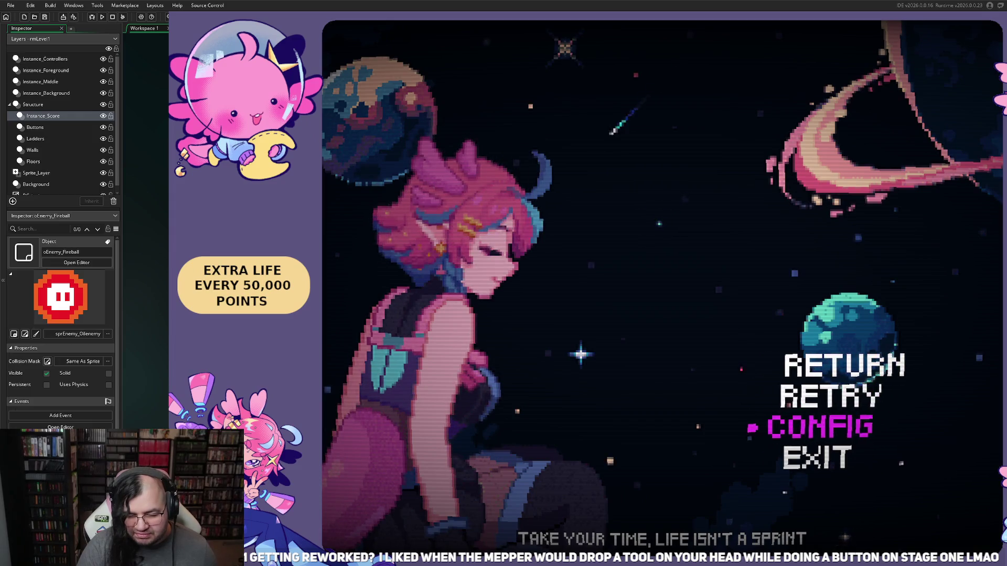
- Dismiss the pause menu and quit the game with Alt+F4, back to oEnemy_Fireball's Create code
{"action": "key", "text": "Down"}
{"action": "key", "text": "Down"}
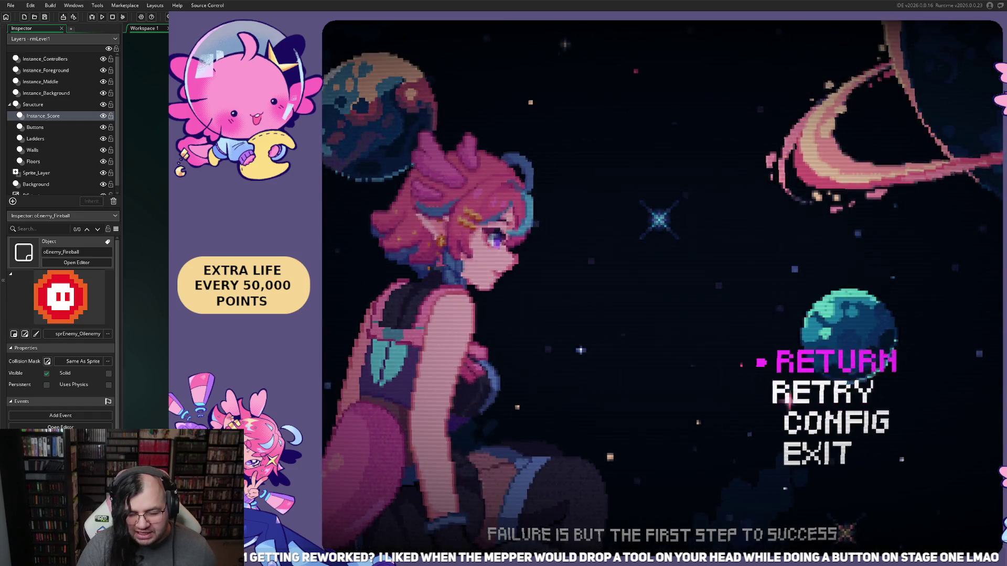
{"action": "key", "text": "Down"}
{"action": "key", "text": "Down"}
{"action": "key", "text": "Down"}
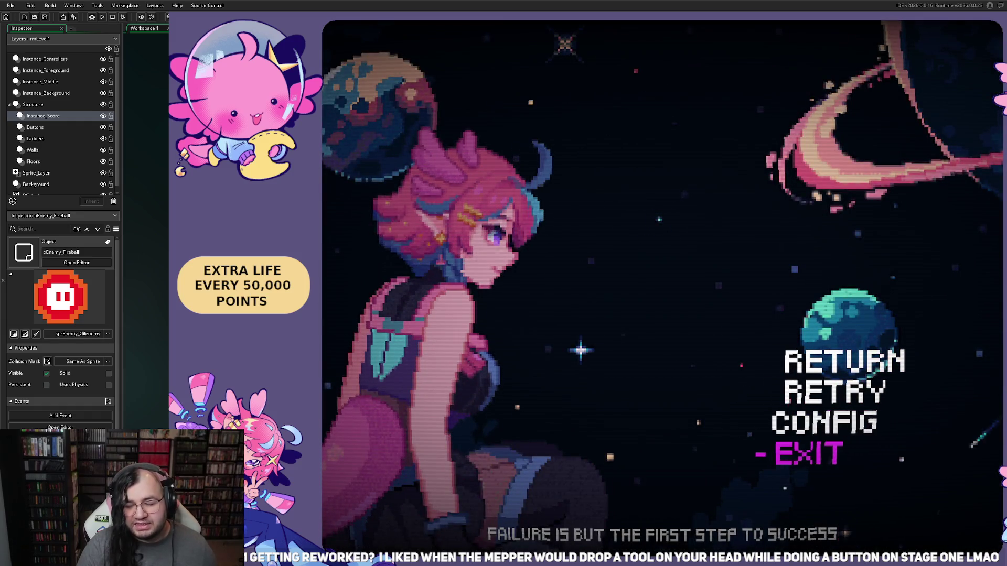
{"action": "key", "text": "Escape"}
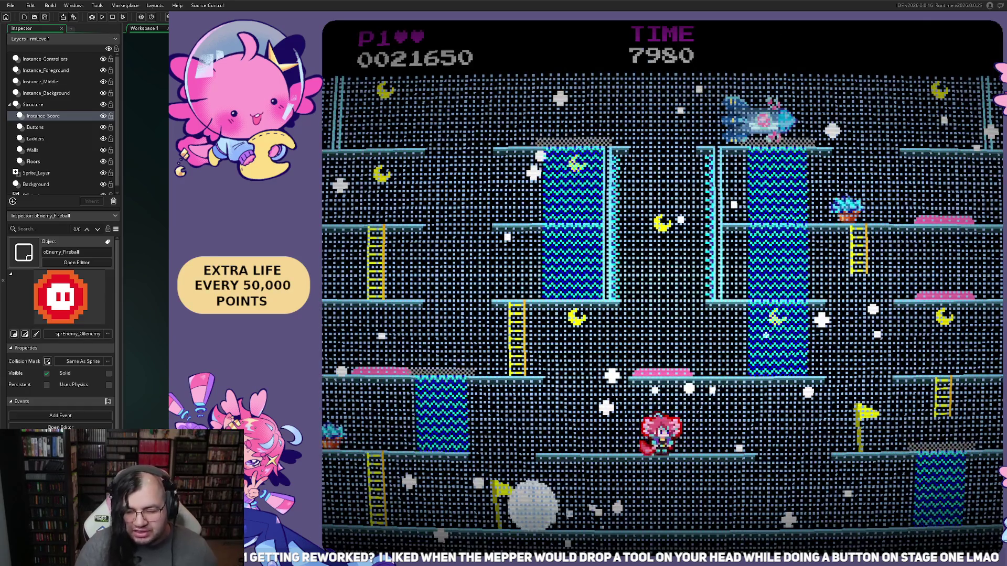
{"action": "key", "text": "alt+F4"}
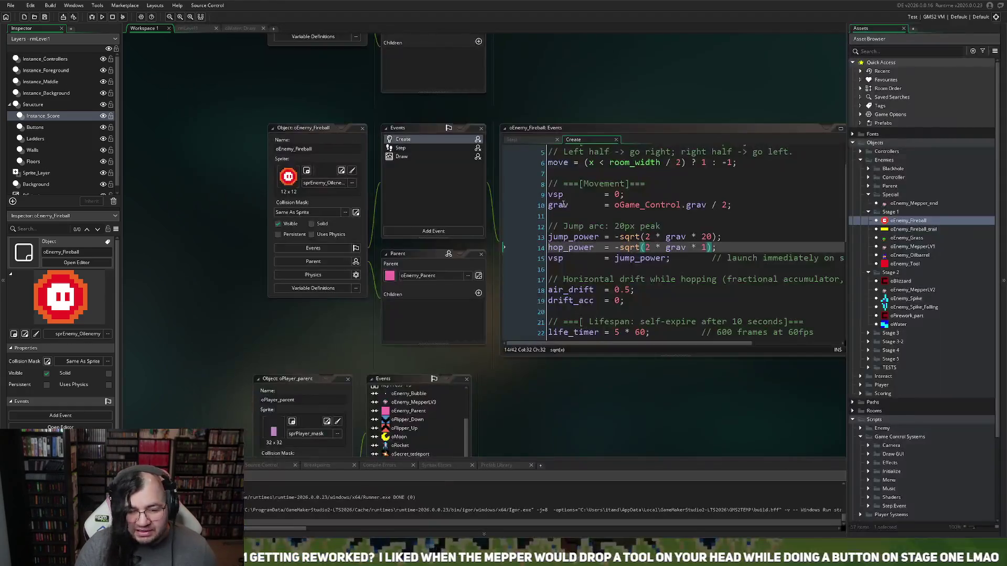
- Switch to the rmLevel1 room tab to relaunch the game
{"action": "left_click", "coordinate": [200, 28]}
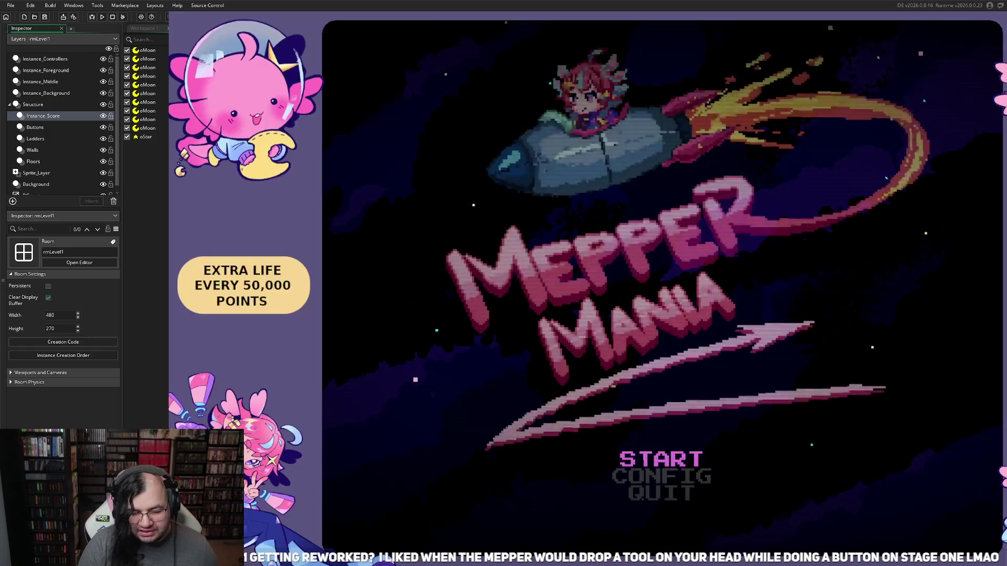
- Go into the game's Config menu and enter the Video Audio settings
{"action": "key", "text": "Return"}
{"action": "key", "text": "Down"}
{"action": "key", "text": "Down"}
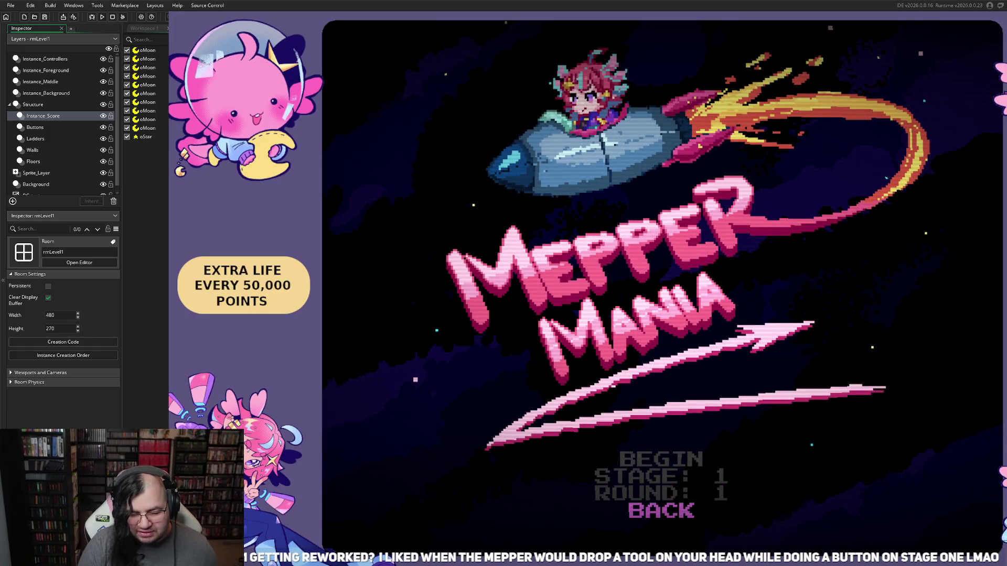
{"action": "key", "text": "Return"}
{"action": "key", "text": "Down"}
{"action": "key", "text": "Return"}
{"action": "key", "text": "Down"}
{"action": "key", "text": "Down"}
{"action": "key", "text": "Up"}
{"action": "key", "text": "Up"}
{"action": "key", "text": "Return"}
{"action": "key", "text": "Down"}
{"action": "key", "text": "Down"}
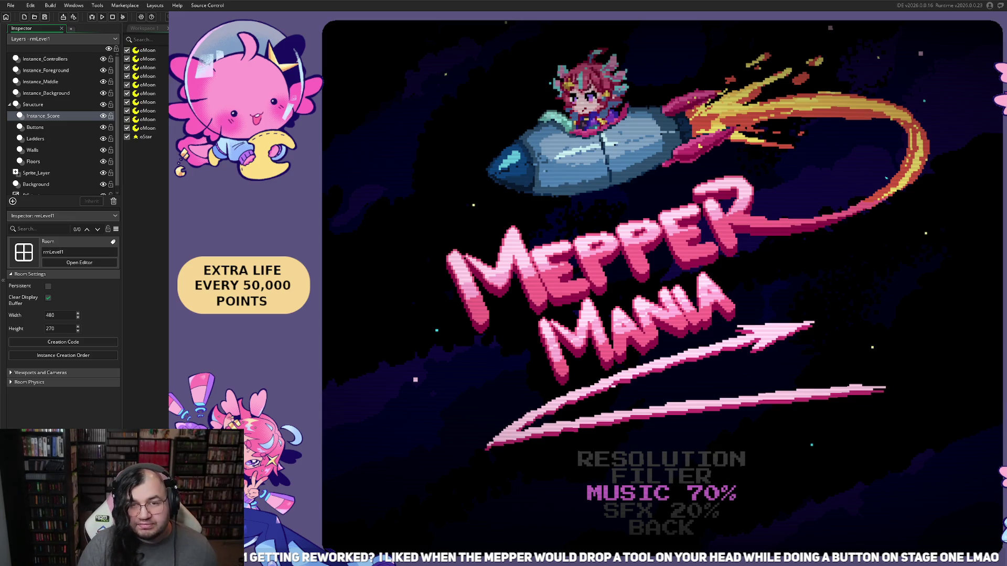
- Lower the SFX volume to 70% and leave the audio settings
{"action": "key", "text": "Down"}
{"action": "key", "text": "Up"}
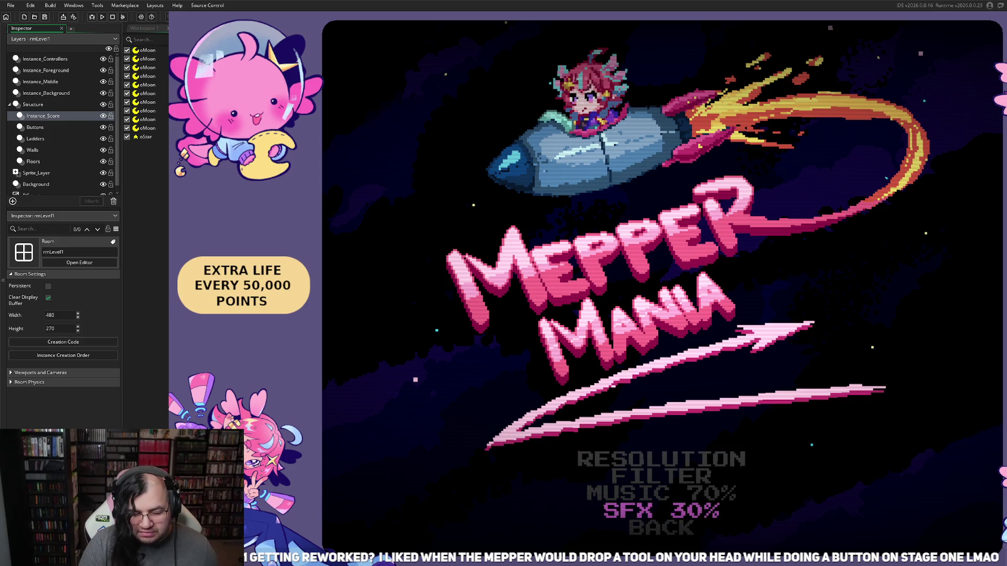
{"action": "key", "text": "Left"}
{"action": "key", "text": "Down"}
{"action": "key", "text": "Down"}
{"action": "key", "text": "Up"}
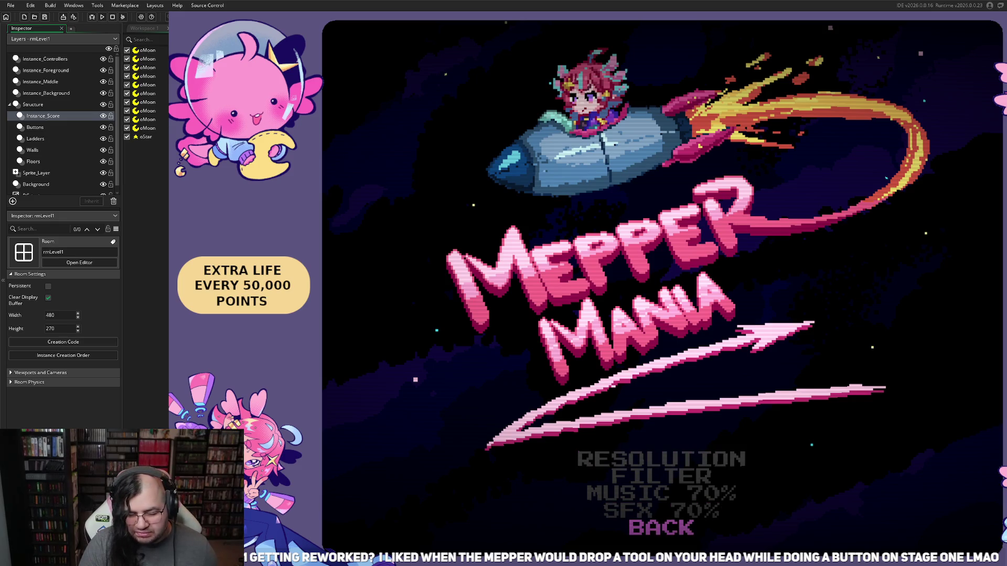
{"action": "key", "text": "Return"}
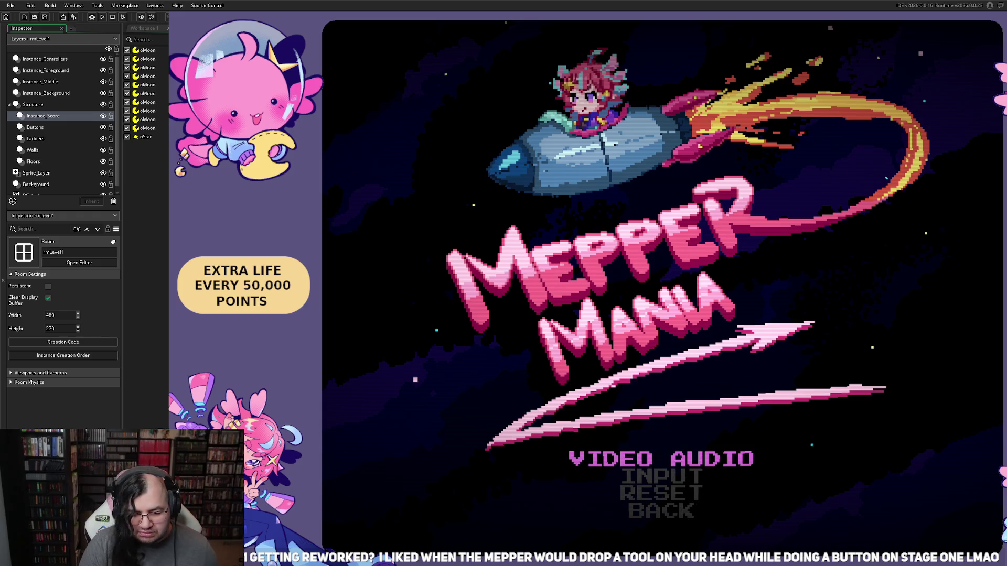
- Start a new game on stage 2, round 3
{"action": "key", "text": "Up"}
{"action": "key", "text": "Return"}
{"action": "key", "text": "Return"}
{"action": "key", "text": "Down"}
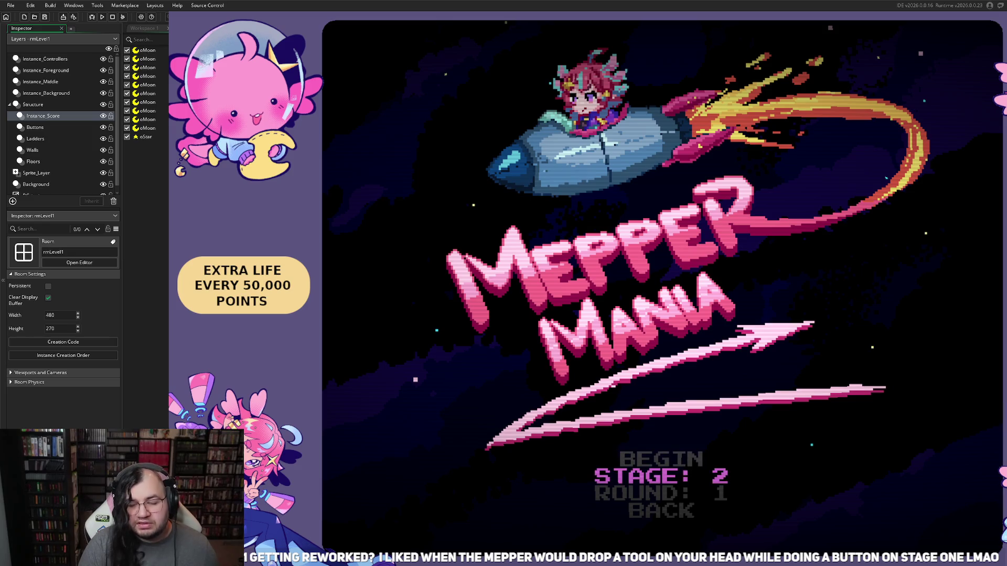
{"action": "key", "text": "Down"}
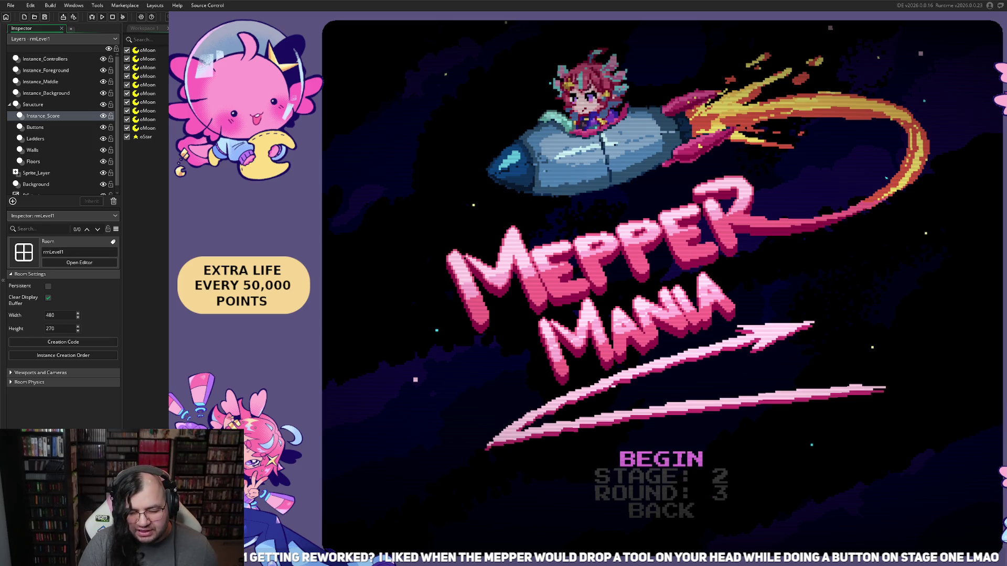
{"action": "key", "text": "Return"}
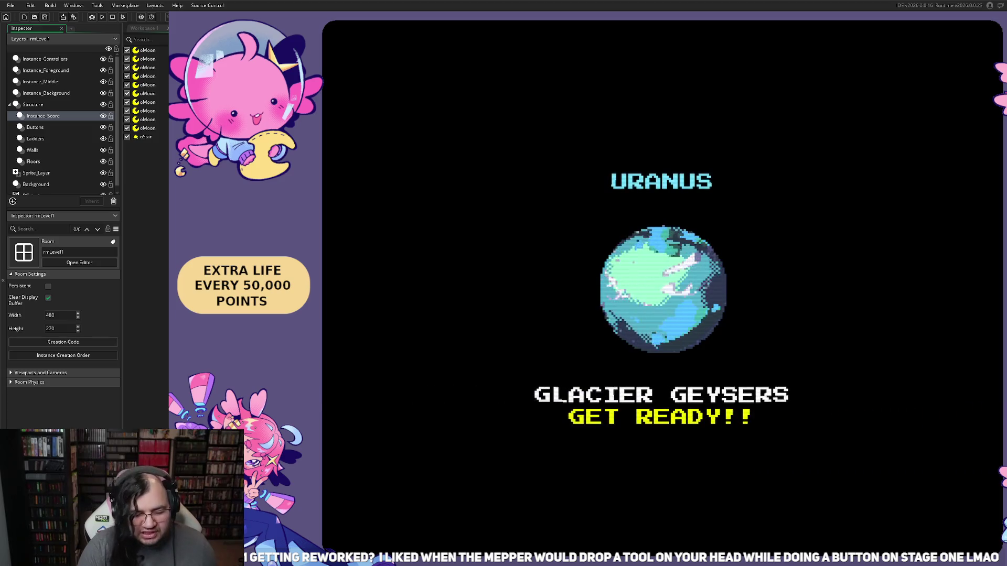
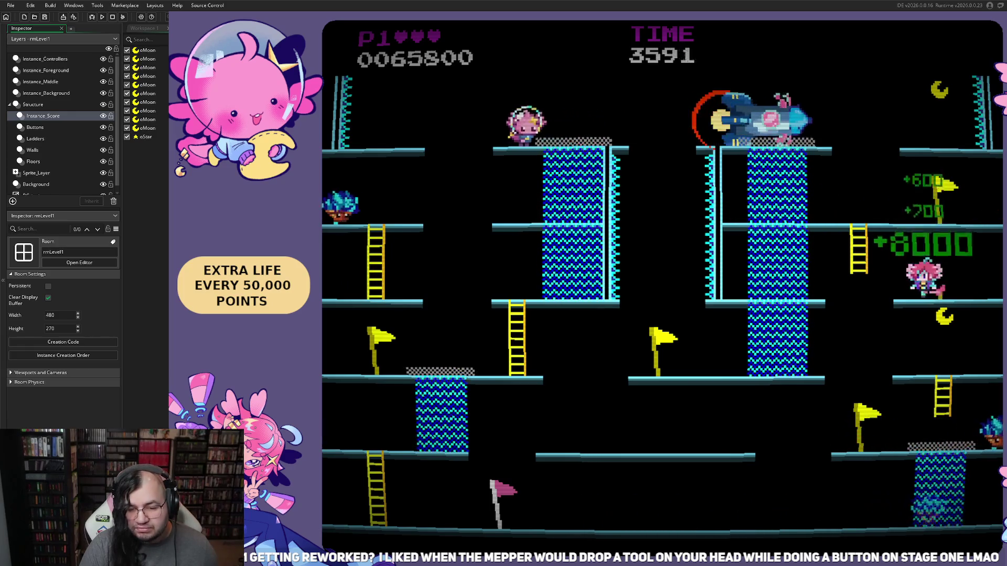
- Retry from the pause menu and start a fresh run from the Mepper Mania title screen
{"action": "key", "text": "Escape"}
{"action": "key", "text": "Down"}
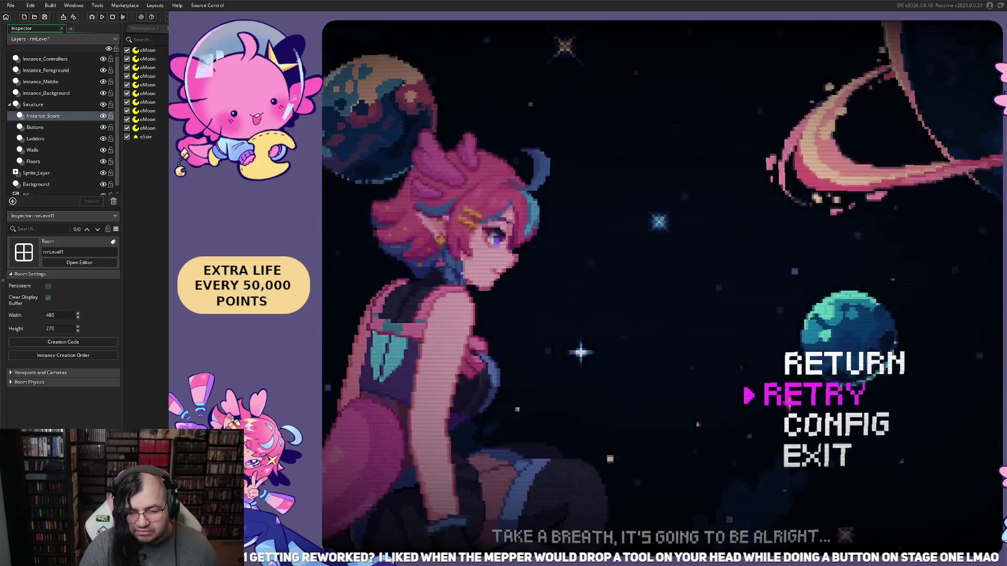
{"action": "key", "text": "Return"}
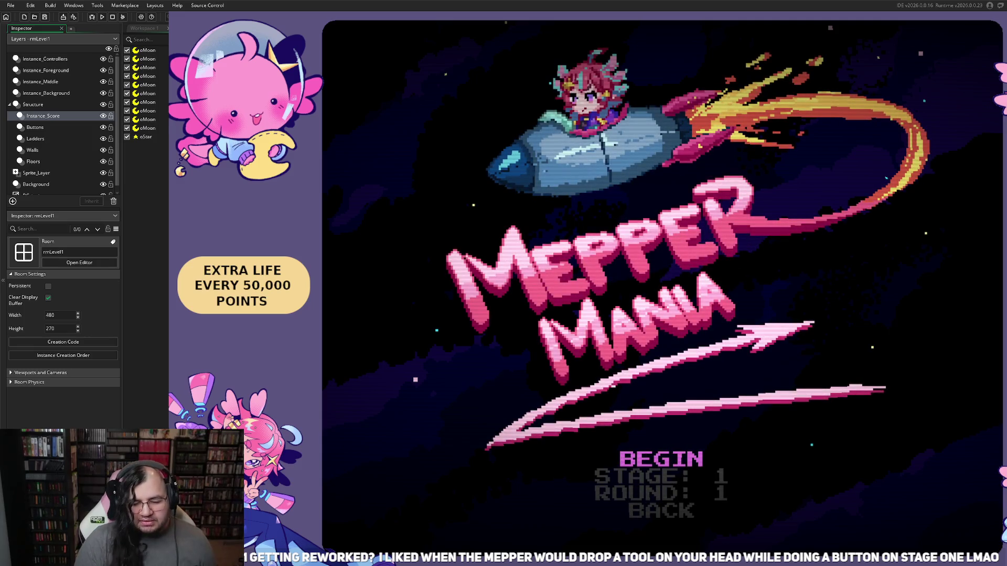
{"action": "key", "text": "Return"}
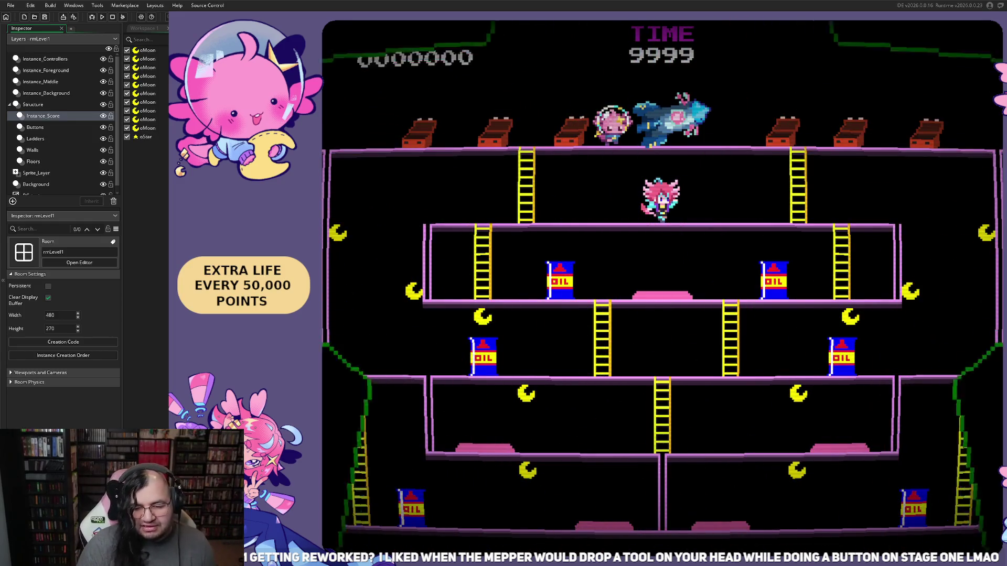
- Work down from the top floor to the lower floor and switch on the F1 hitbox overlay
{"action": "key", "text": "Left"}
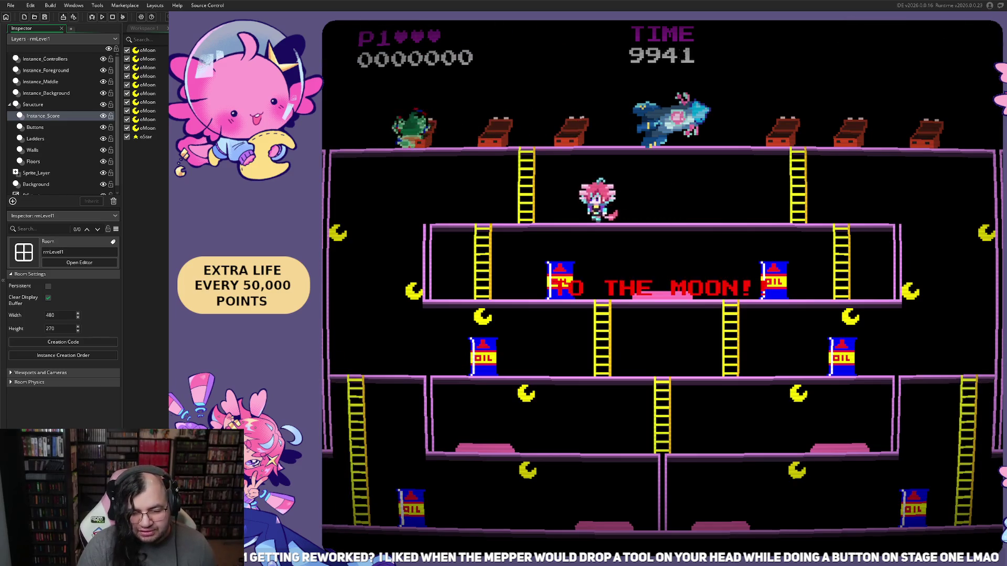
{"action": "key", "text": "Right"}
{"action": "key", "text": "Down"}
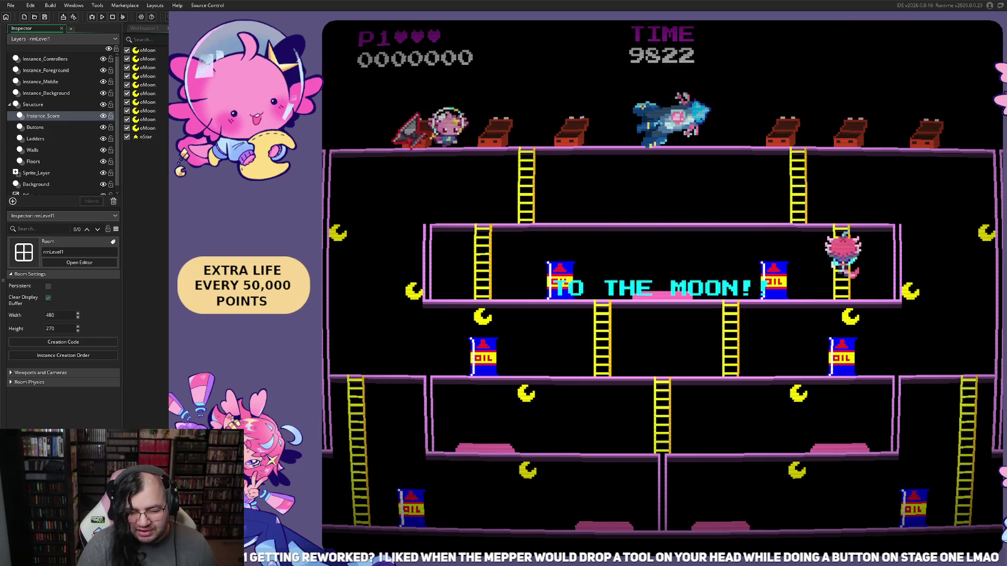
{"action": "key", "text": "Left"}
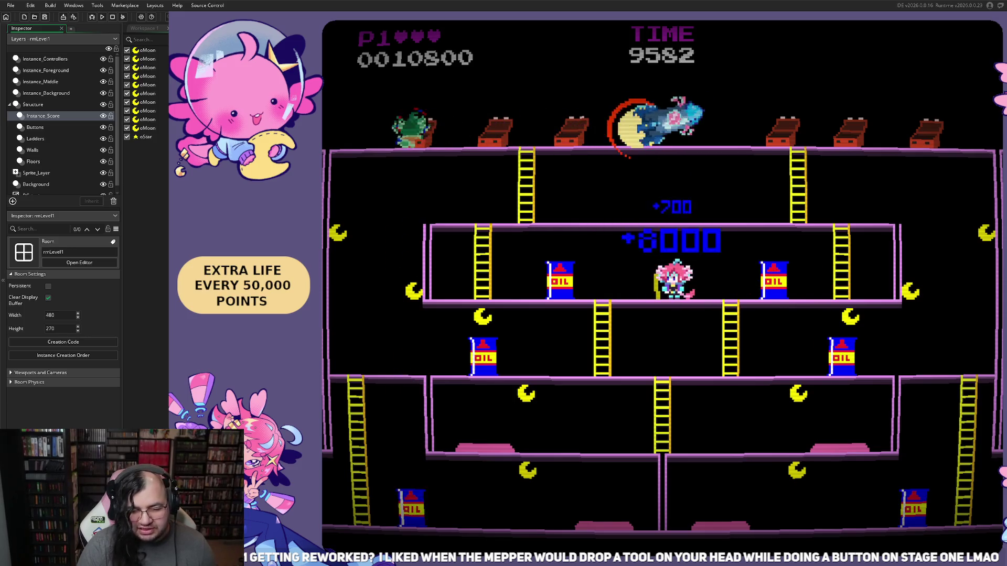
{"action": "key", "text": "Left"}
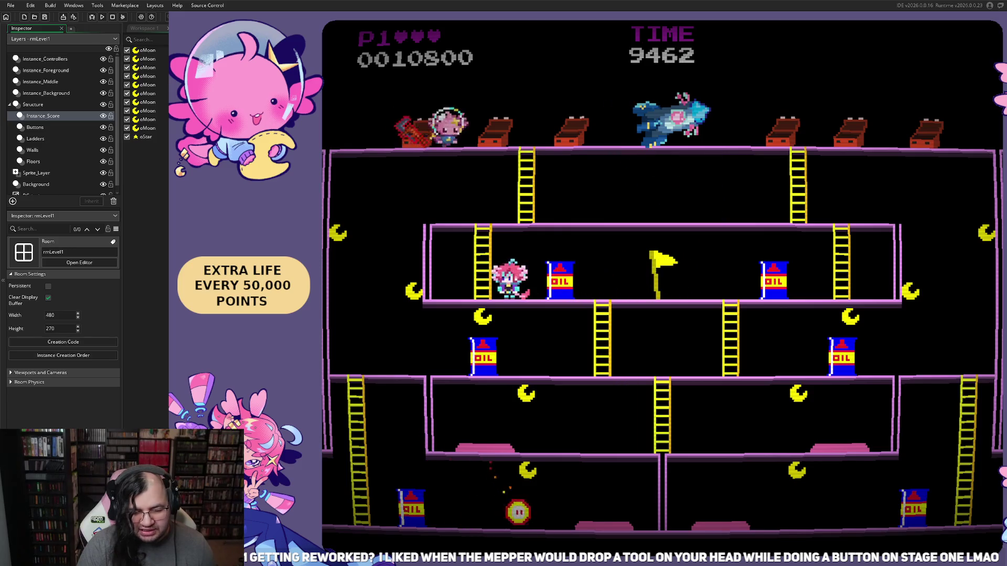
{"action": "key", "text": "Right"}
{"action": "key", "text": "Down"}
{"action": "key", "text": "F1"}
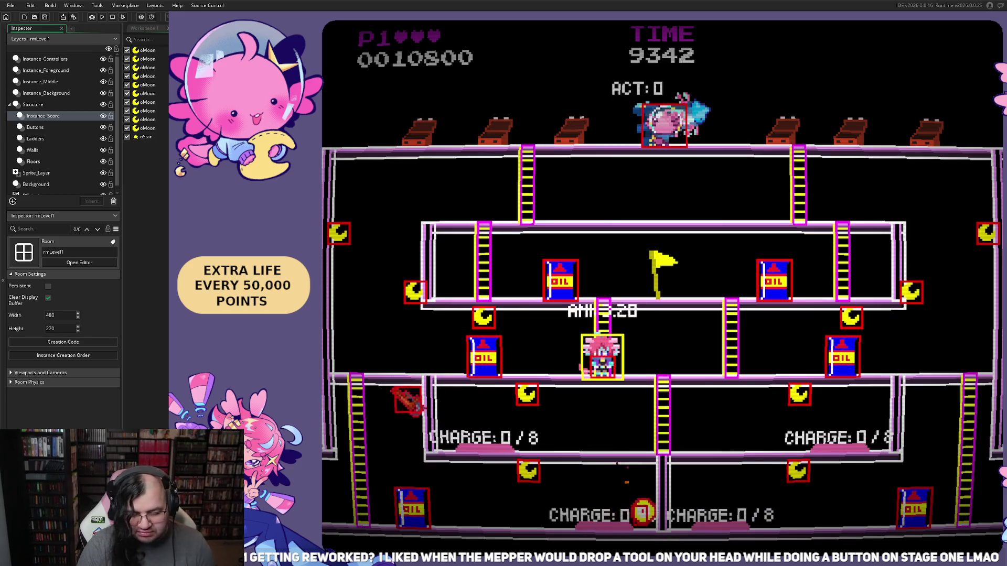
- Run back and forth along the bottom floor, watching how the fireballs hop
{"action": "key", "text": "Left"}
{"action": "key", "text": "Down"}
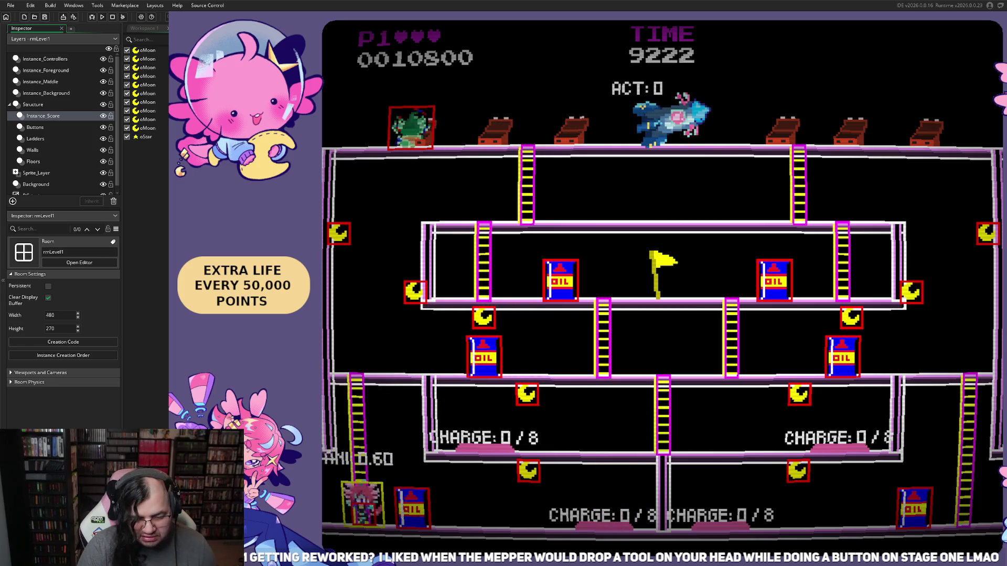
{"action": "key", "text": "Right"}
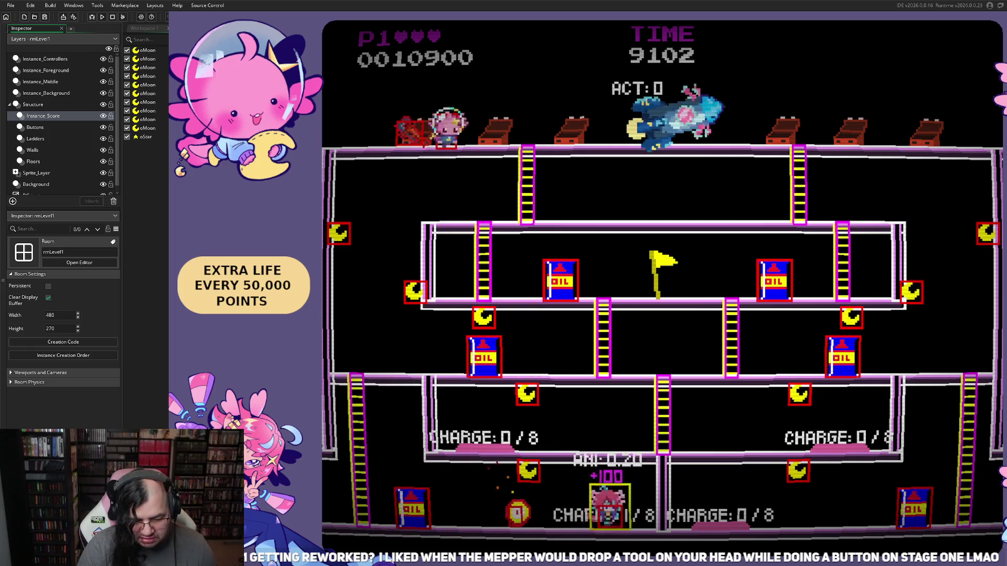
{"action": "key", "text": "Left"}
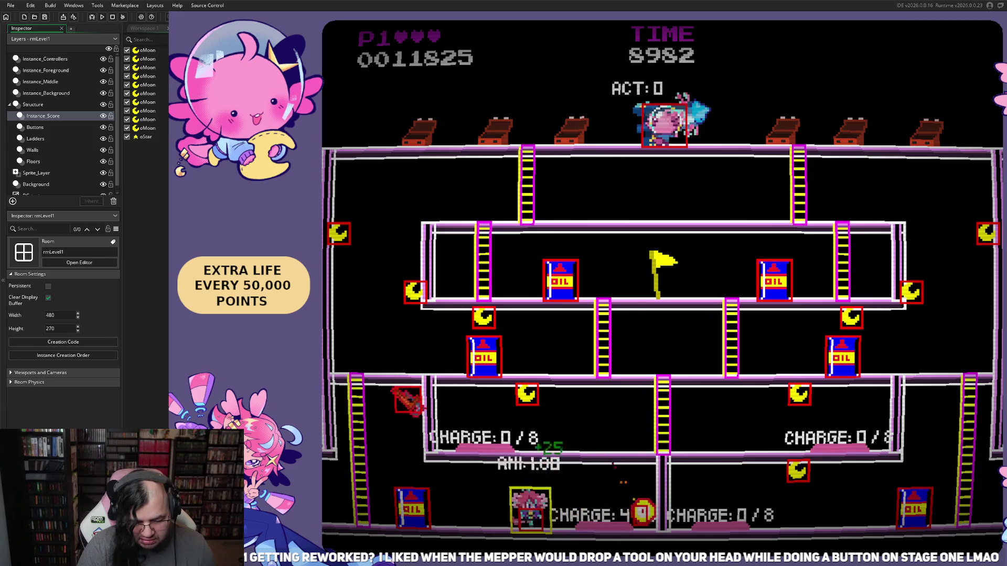
{"action": "key", "text": "Right"}
{"action": "key", "text": "Left"}
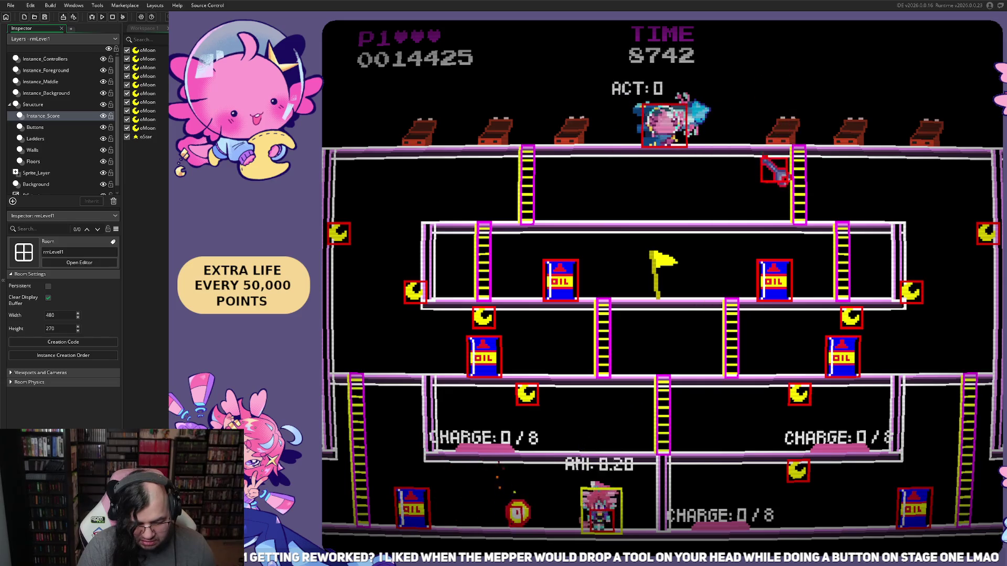
{"action": "key", "text": "Left"}
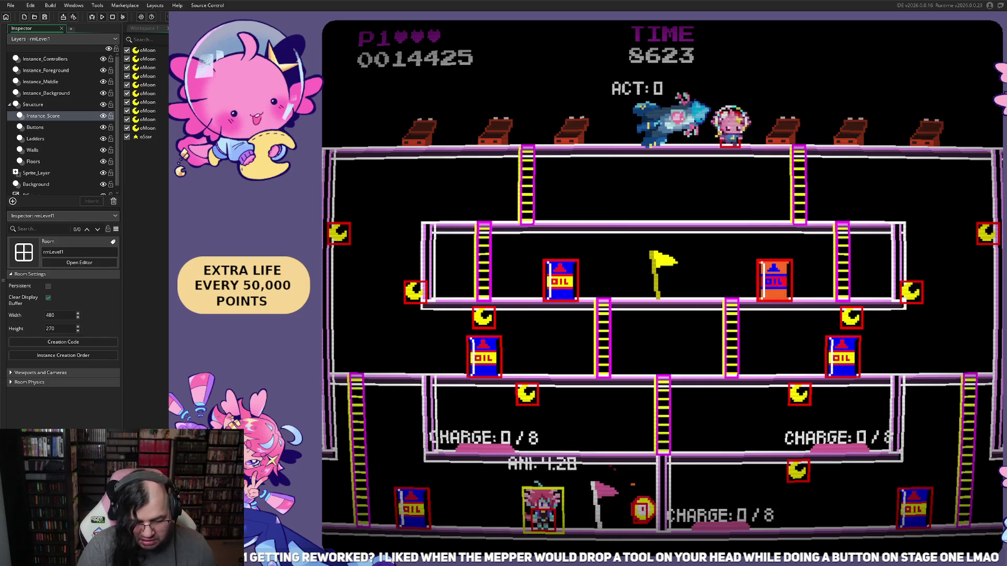
{"action": "key", "text": "Left"}
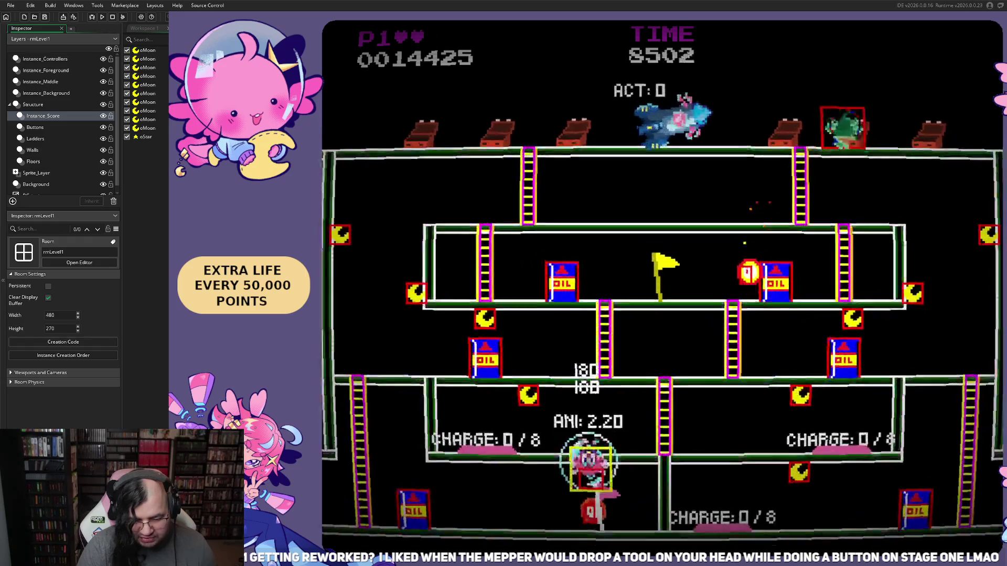
{"action": "key", "text": "Left"}
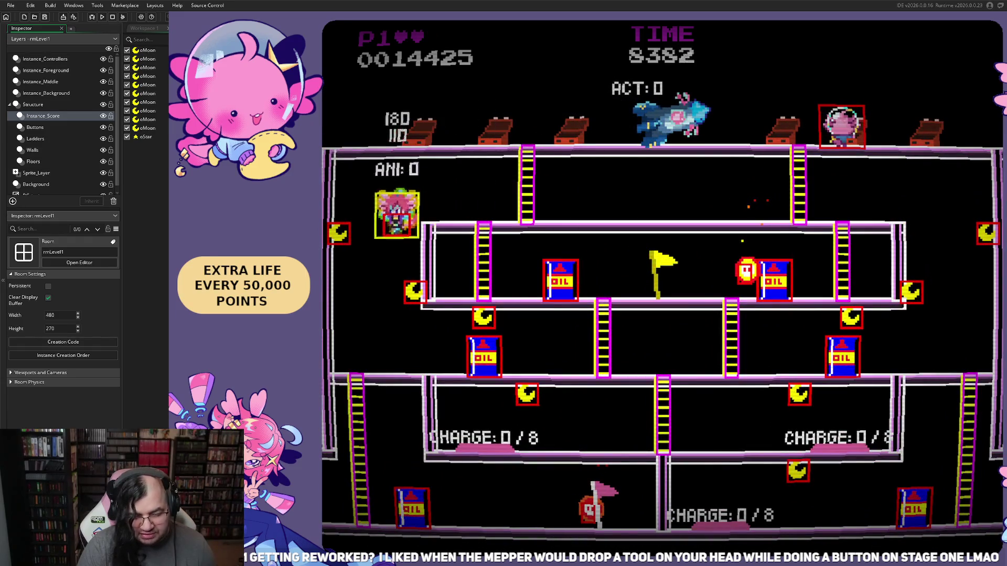
{"action": "key", "text": "Right"}
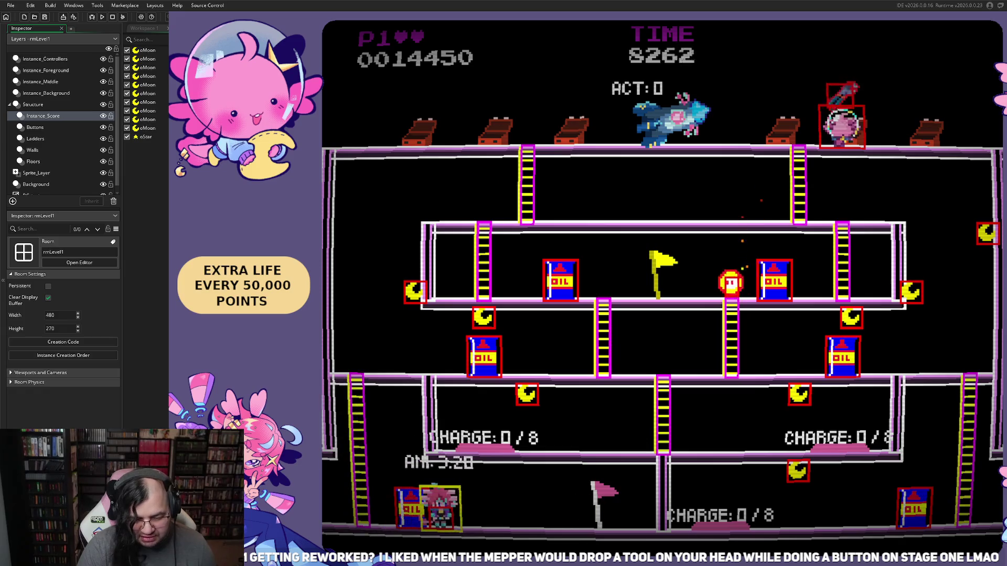
{"action": "key", "text": "Right"}
{"action": "key", "text": "Left"}
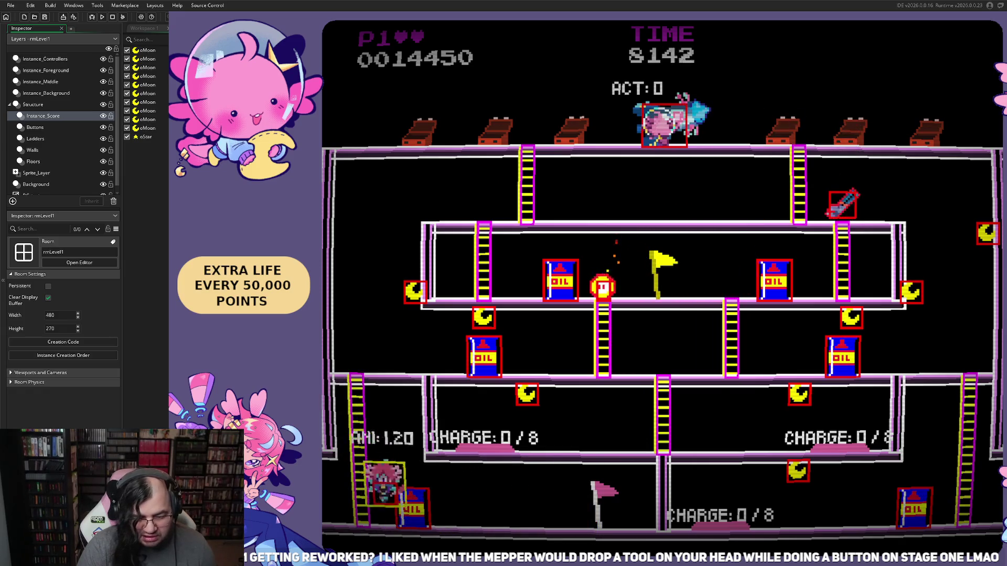
- Climb the ladders to the upper floors and run along them, observing the fireballs
{"action": "key", "text": "Up"}
{"action": "key", "text": "Right"}
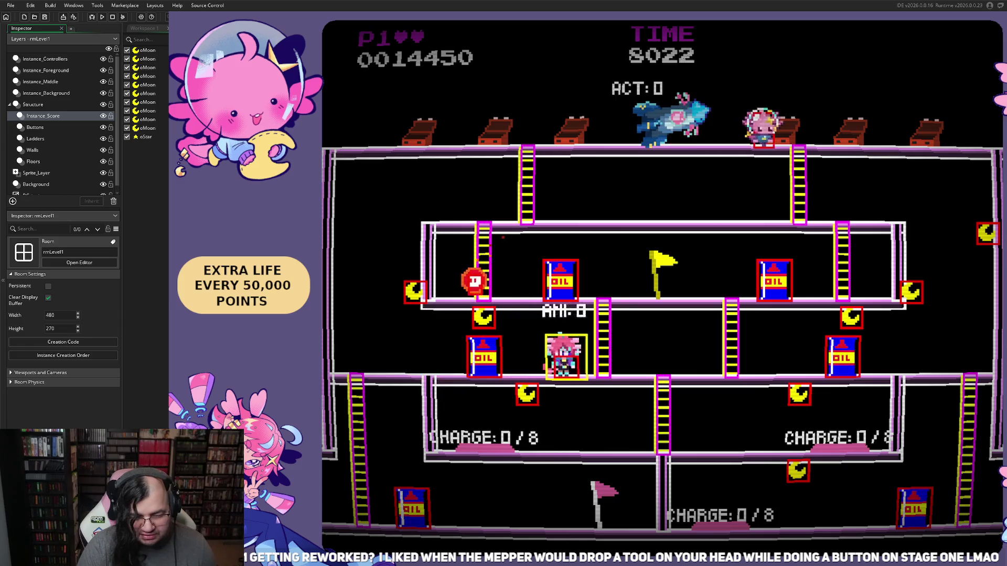
{"action": "key", "text": "Up"}
{"action": "key", "text": "Right"}
{"action": "key", "text": "Left"}
{"action": "key", "text": "Down"}
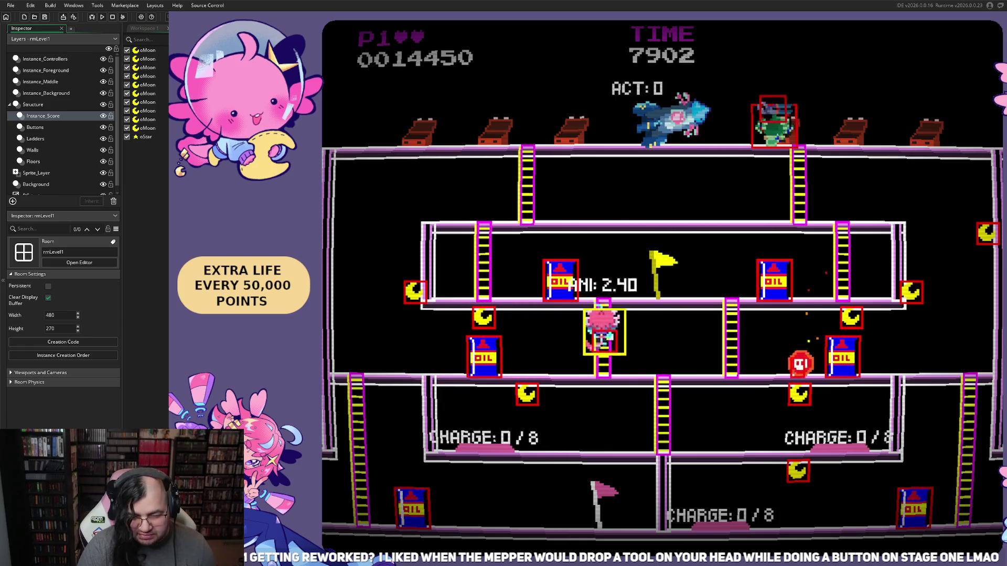
{"action": "key", "text": "Right"}
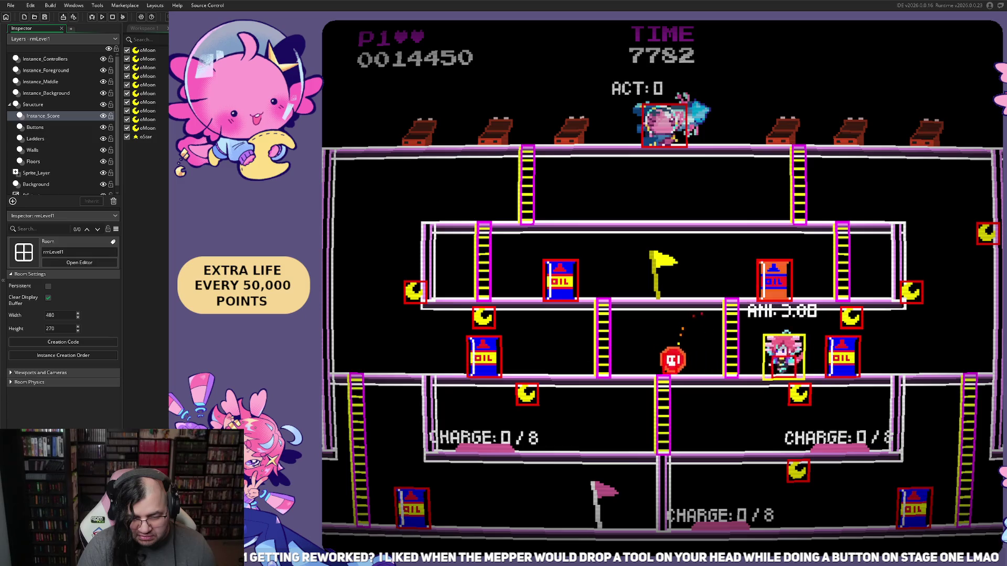
{"action": "key", "text": "Left"}
{"action": "key", "text": "Right"}
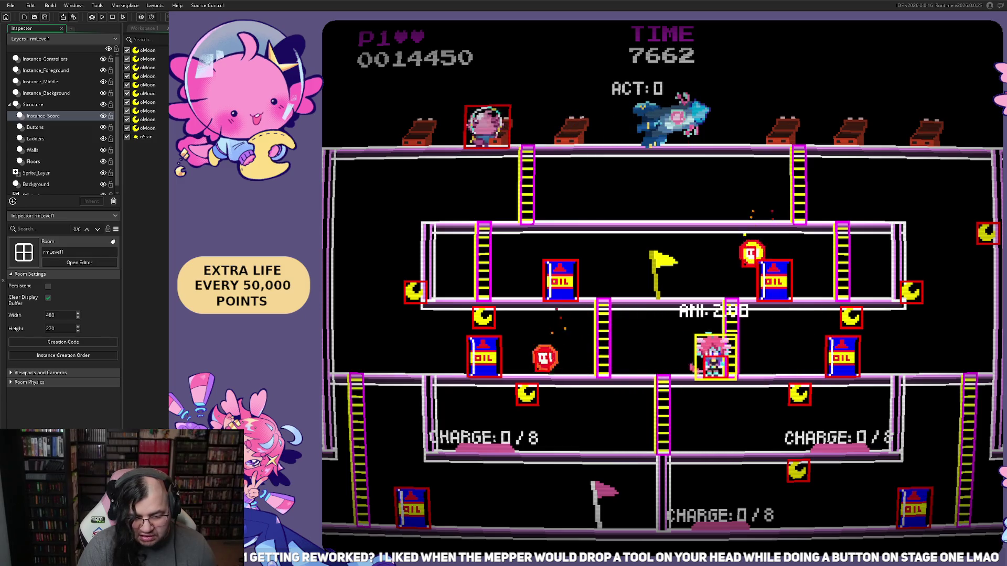
{"action": "key", "text": "Left"}
{"action": "key", "text": "Up"}
{"action": "key", "text": "Left"}
{"action": "key", "text": "Right"}
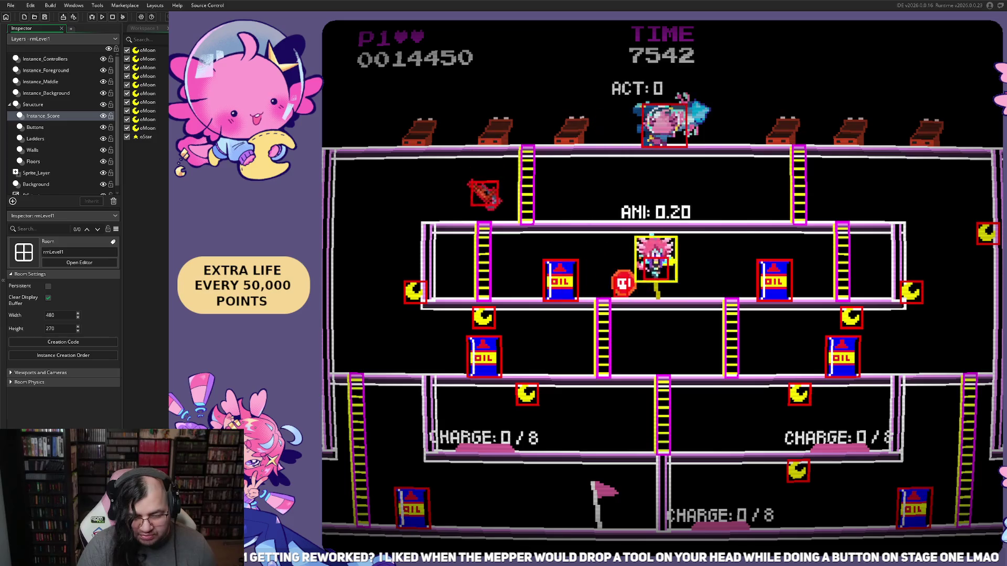
{"action": "key", "text": "Left"}
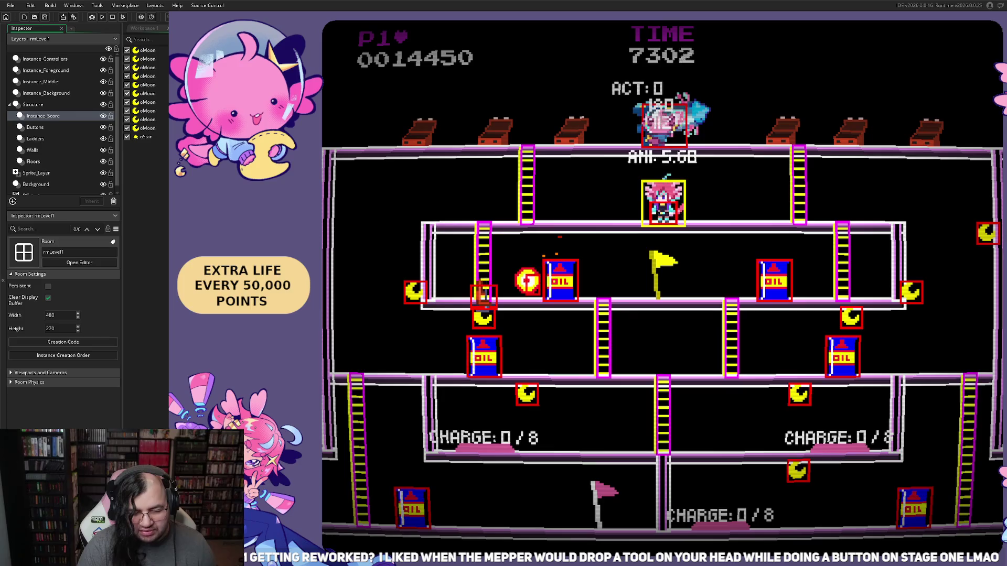
{"action": "key", "text": "Left"}
- Head down past the flag to the lower floors and keep playing until Game Over
{"action": "key", "text": "Down"}
{"action": "key", "text": "Left"}
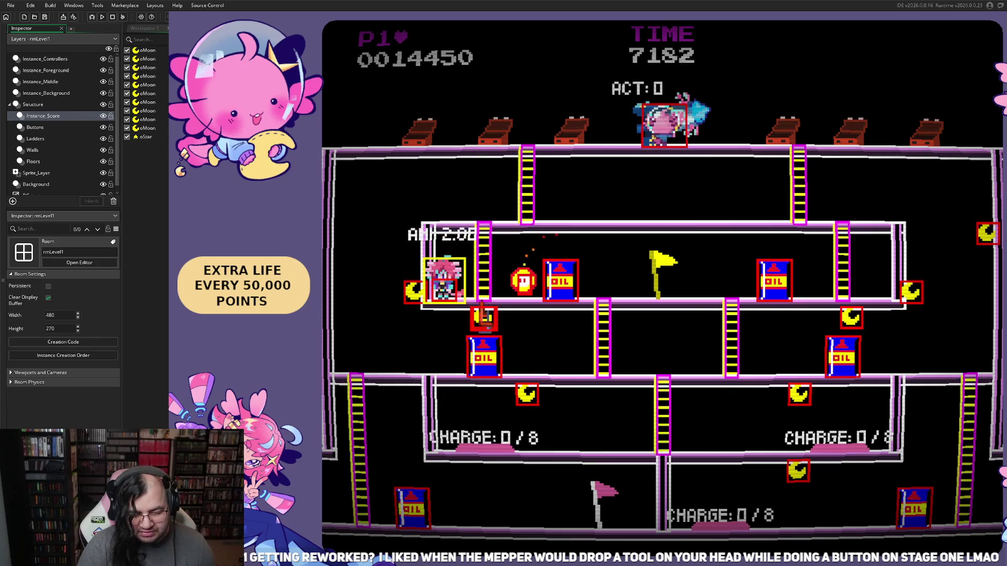
{"action": "key", "text": "Right"}
{"action": "key", "text": "Right"}
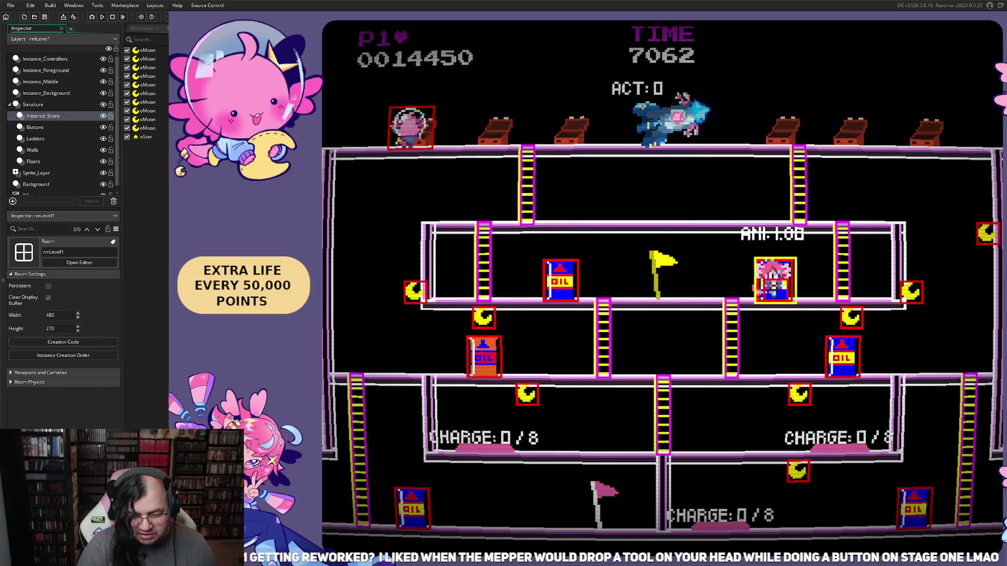
{"action": "key", "text": "Left"}
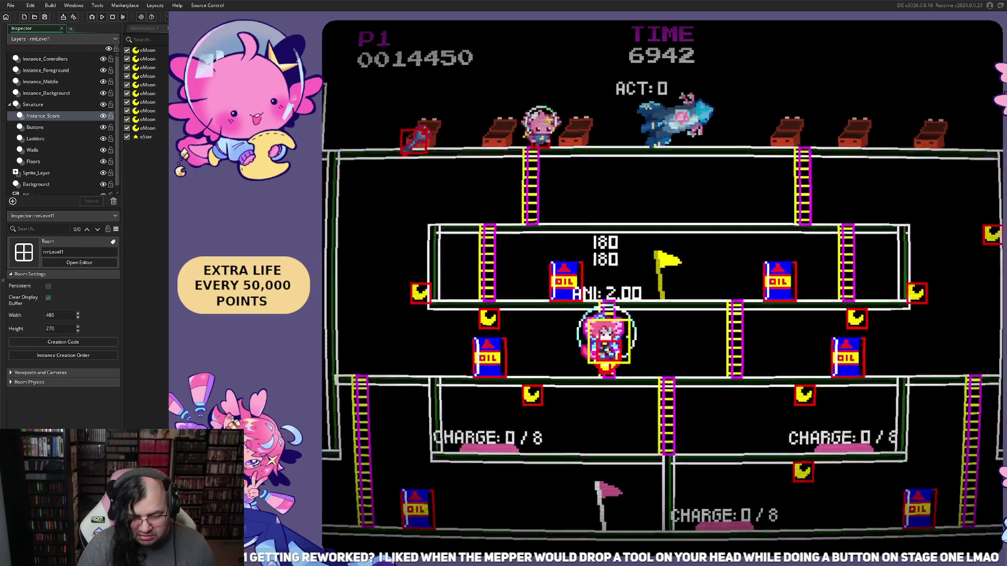
{"action": "key", "text": "Right"}
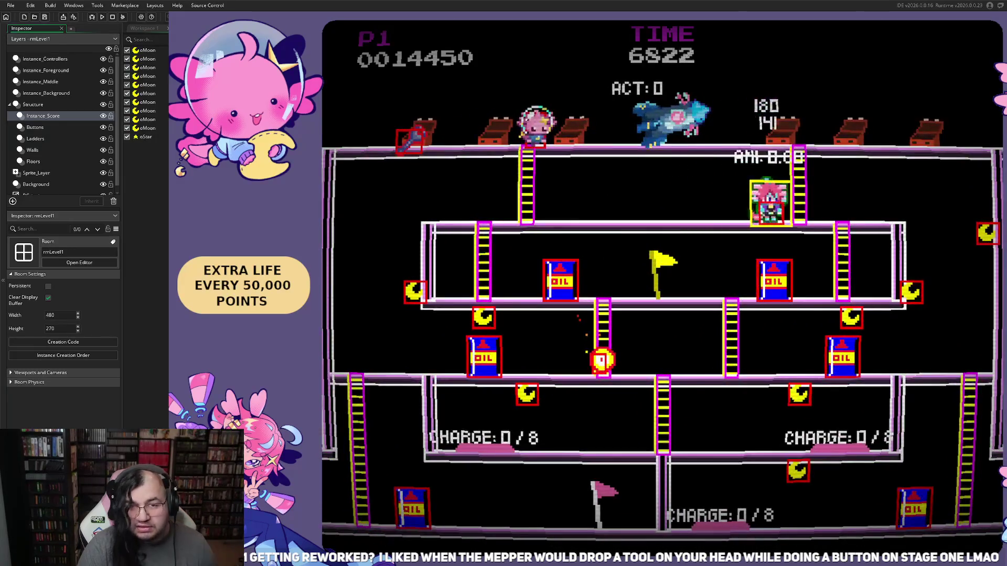
{"action": "key", "text": "Down"}
{"action": "key", "text": "Left"}
{"action": "key", "text": "Down"}
{"action": "key", "text": "Right"}
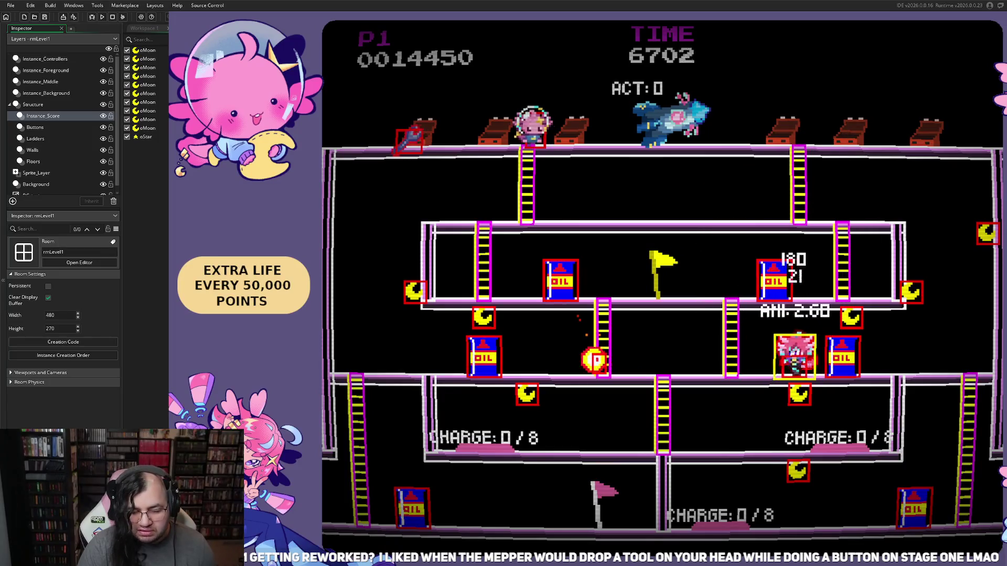
{"action": "key", "text": "Left"}
{"action": "key", "text": "Right"}
{"action": "key", "text": "Left"}
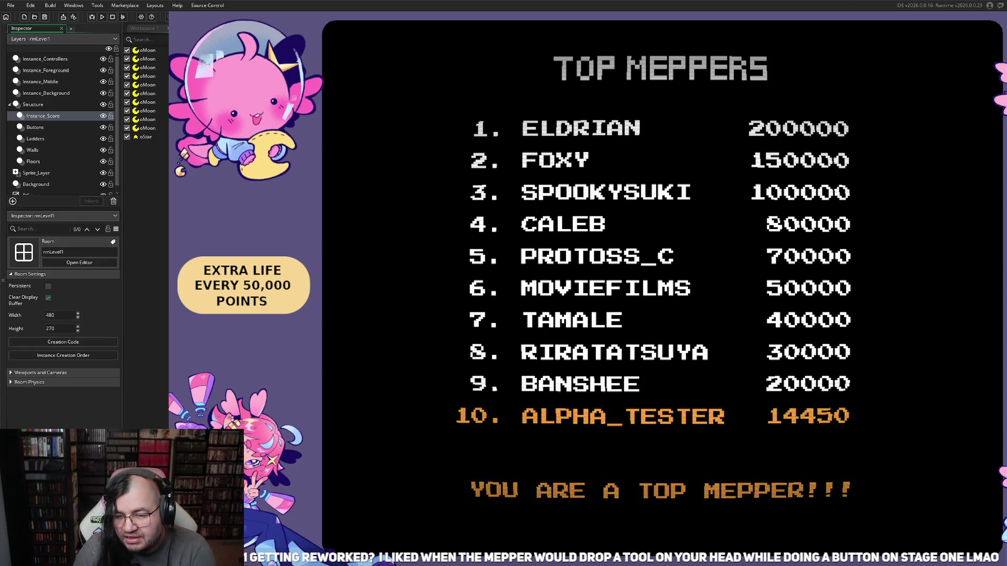
- End the game test from the Top Meppers screen showing 14450 in 10th place
{"action": "key", "text": "Escape"}
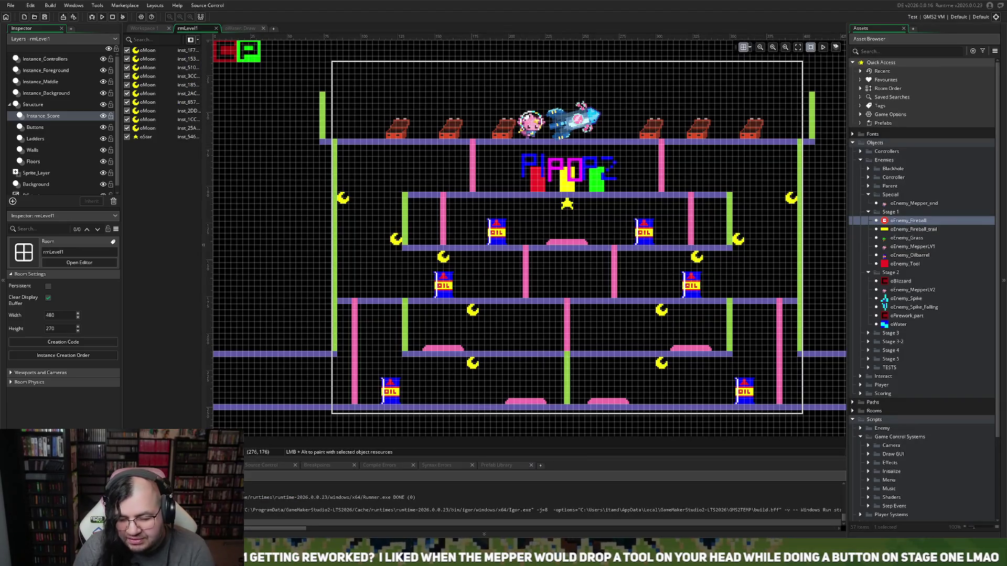
- Open oEnemy_Fireball's sprEnemy_Oilenemy sprite and move its collision mask top from 4 to 6
{"action": "double_click", "coordinate": [908, 220]}
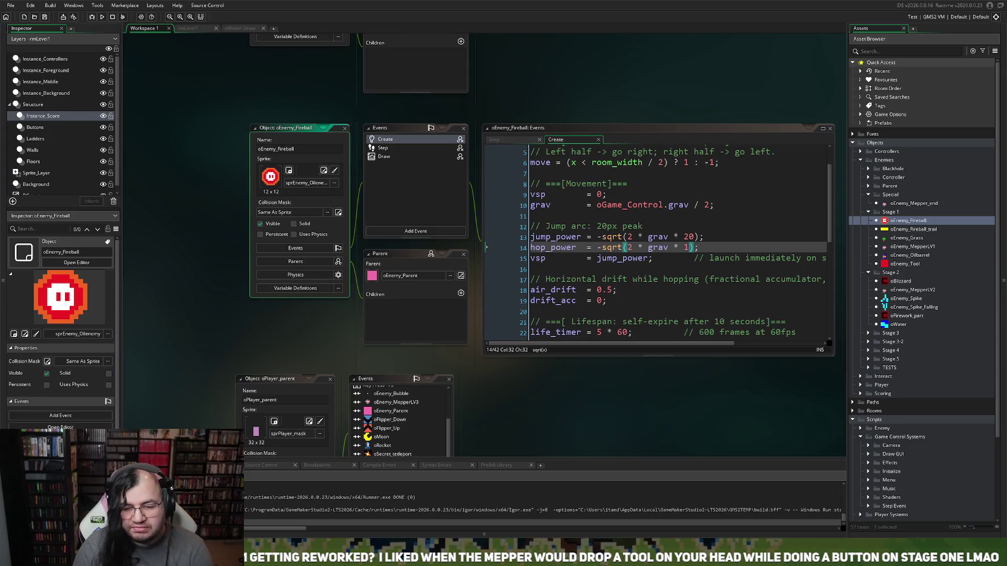
{"action": "left_click", "coordinate": [324, 170]}
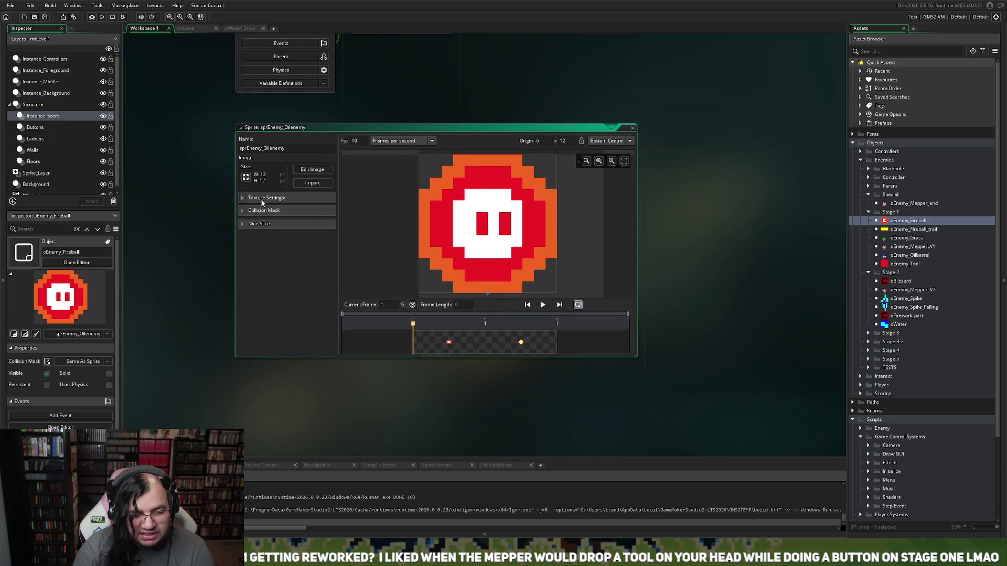
{"action": "left_click", "coordinate": [243, 211]}
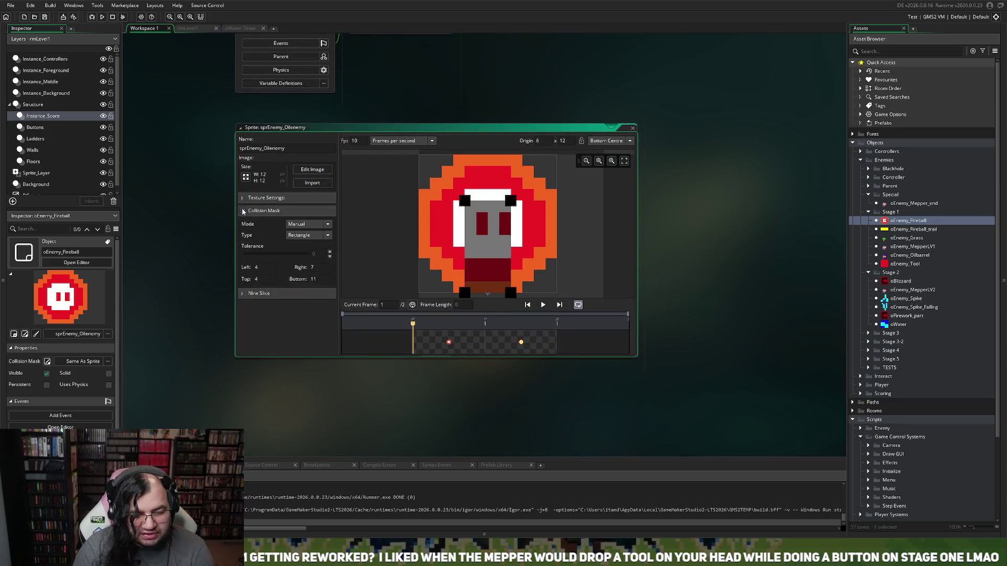
{"action": "left_click_drag", "start_coordinate": [465, 201], "coordinate": [471, 227]}
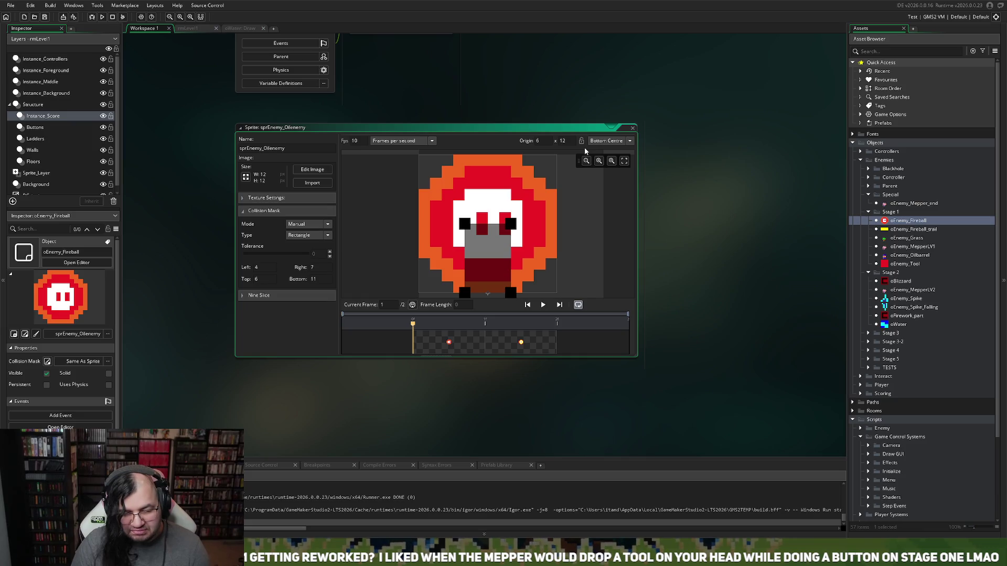
{"action": "scroll", "coordinate": [291, 131], "scroll_direction": "up", "scroll_amount": 10}
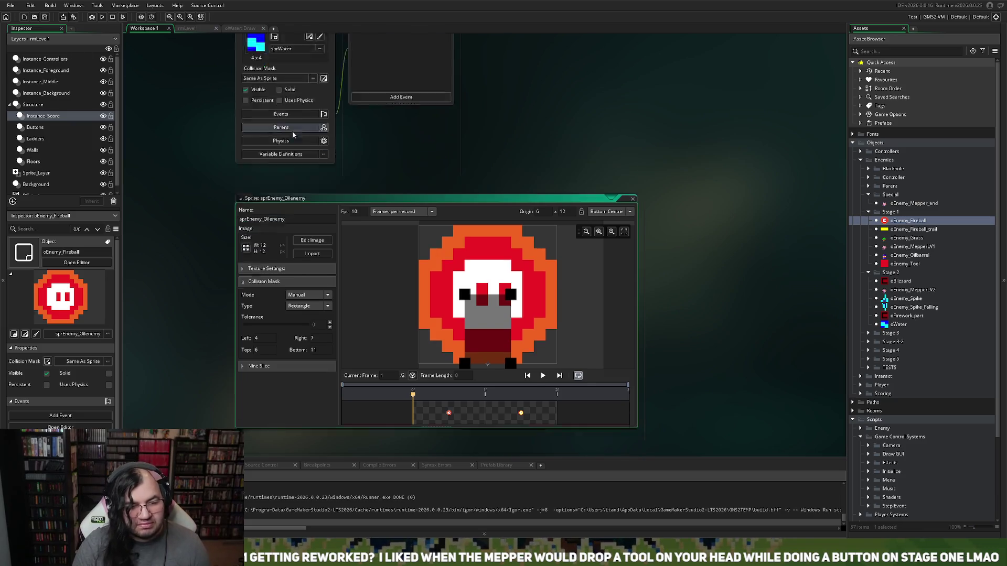
- Tidy the Lifespan comment, change life_timer from 5 * 60 to 10 * 60, and maximize the editor
{"action": "scroll", "coordinate": [281, 143], "scroll_direction": "up", "scroll_amount": 5}
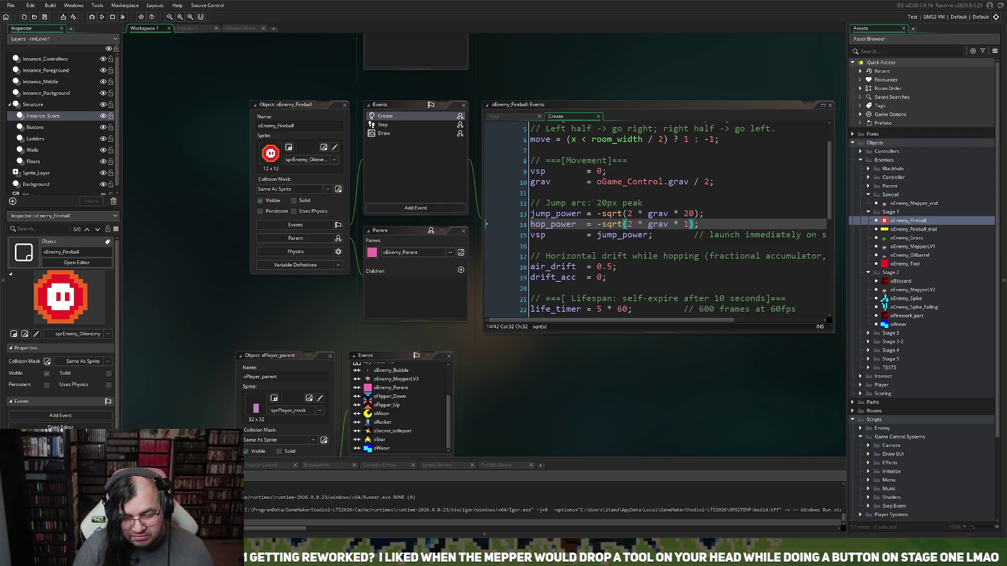
{"action": "left_click", "coordinate": [574, 298]}
{"action": "key", "text": "BackSpace"}
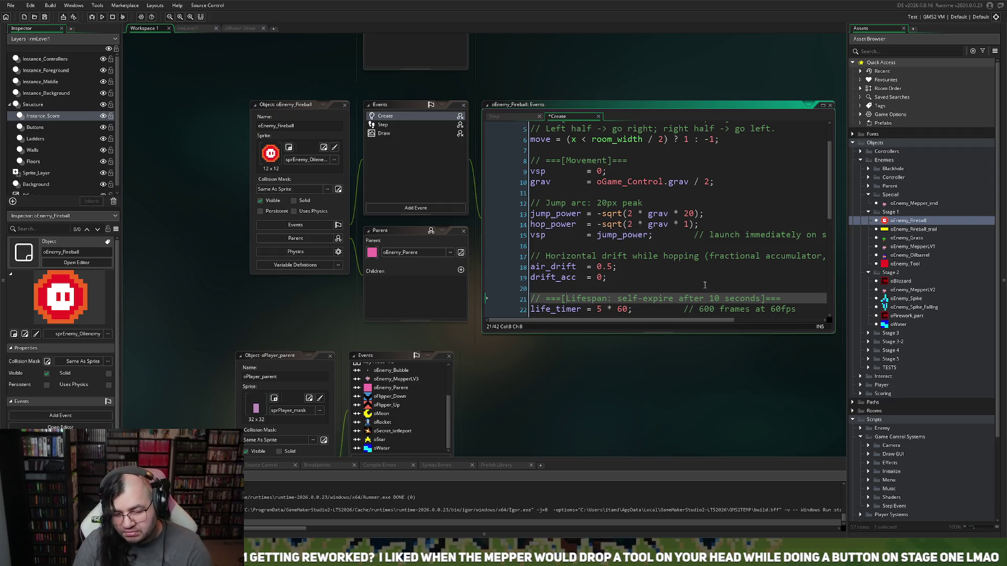
{"action": "scroll", "coordinate": [576, 222], "scroll_direction": "down", "scroll_amount": 4}
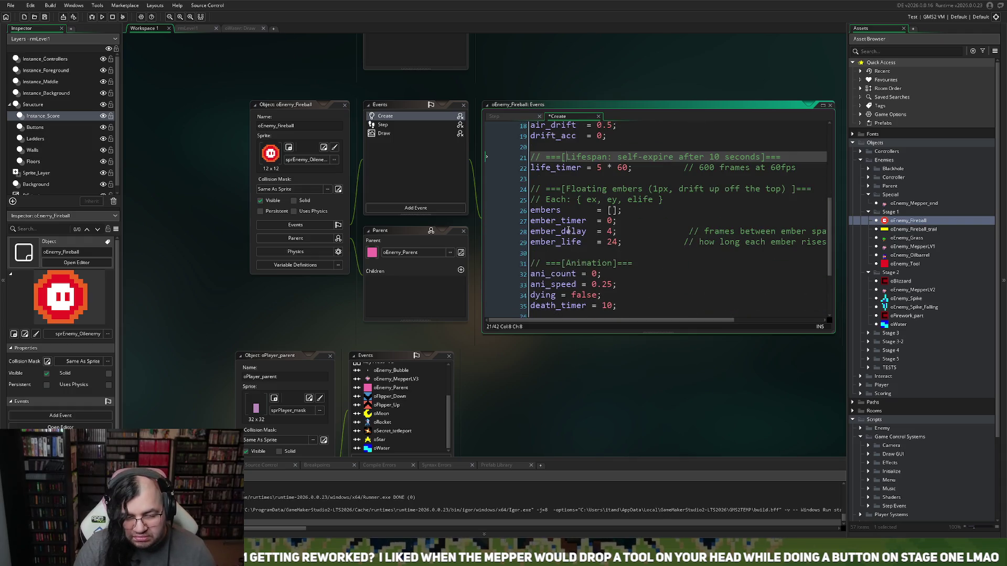
{"action": "double_click", "coordinate": [601, 167]}
{"action": "type", "text": "10"}
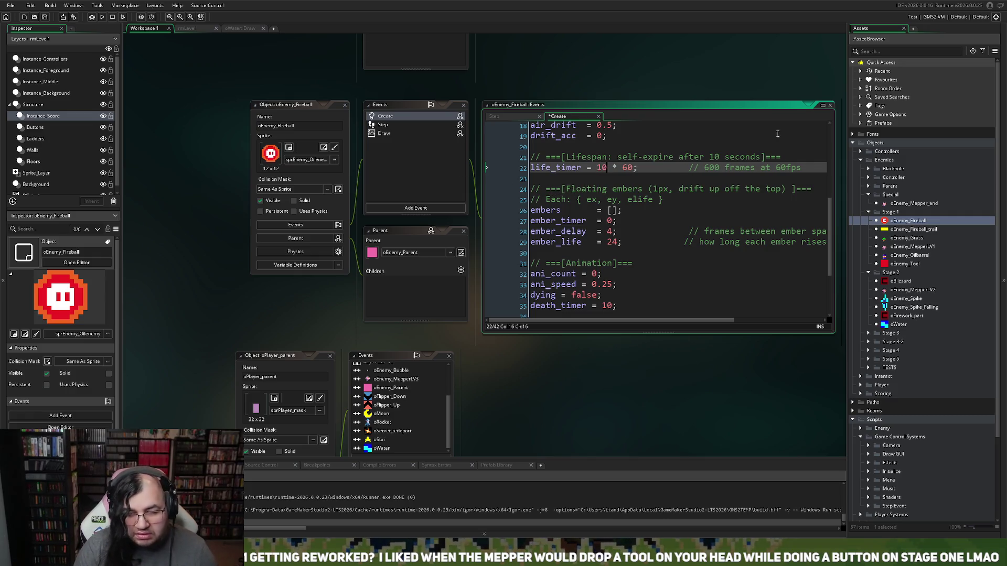
{"action": "left_click", "coordinate": [823, 105]}
{"action": "scroll", "coordinate": [307, 232], "scroll_direction": "up", "scroll_amount": 2}
{"action": "scroll", "coordinate": [307, 231], "scroll_direction": "down", "scroll_amount": 2}
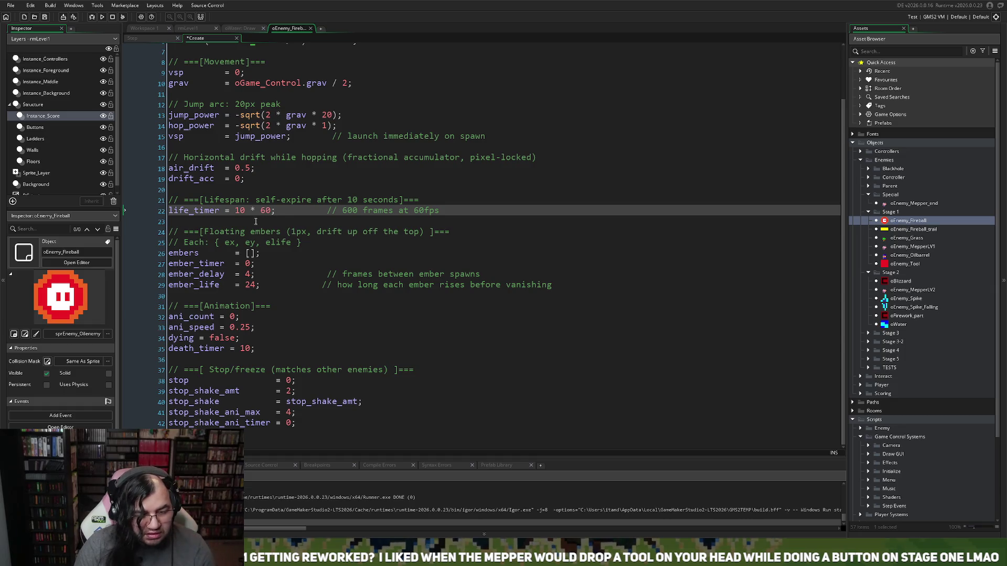
- Change hop_power's multiplier to 24 and delete the comment after jump_power
{"action": "scroll", "coordinate": [245, 239], "scroll_direction": "up", "scroll_amount": 2}
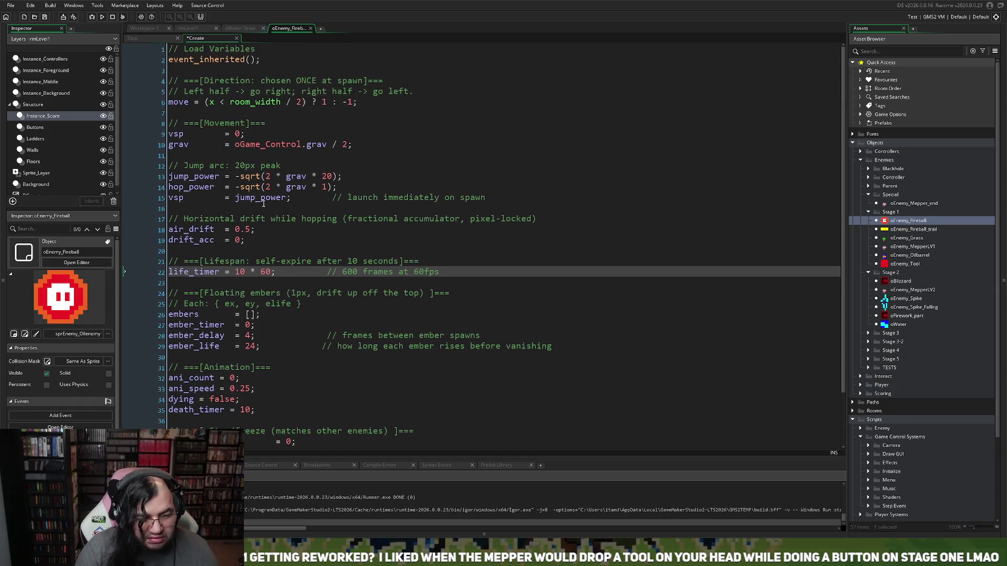
{"action": "double_click", "coordinate": [326, 187]}
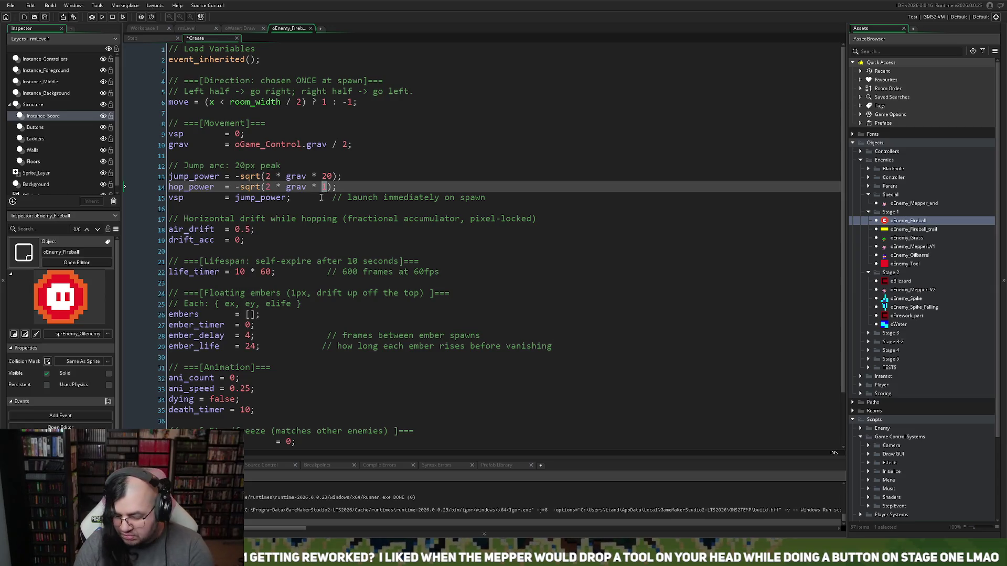
{"action": "type", "text": "24"}
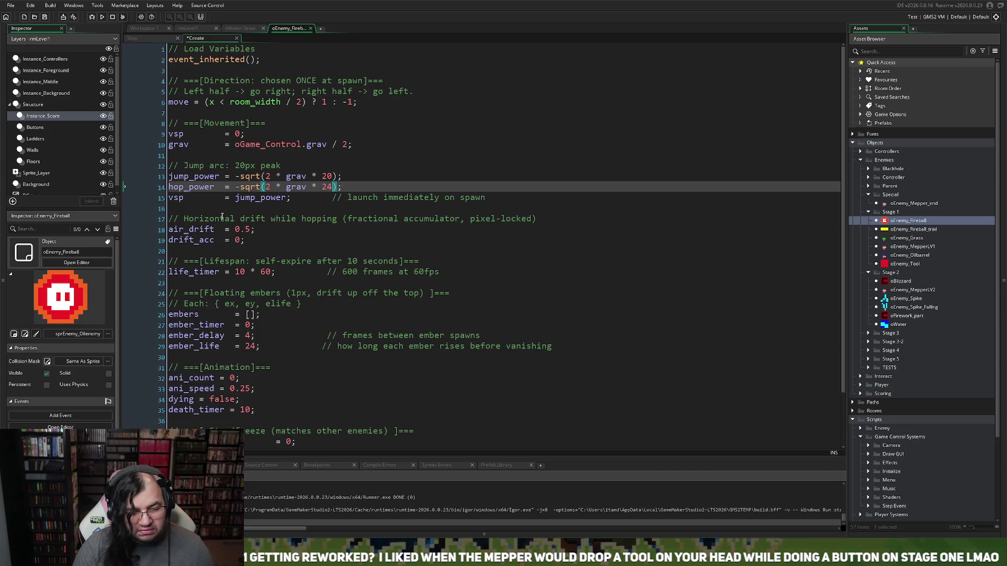
{"action": "left_click", "coordinate": [180, 210]}
{"action": "key", "text": "Return"}
{"action": "left_click_drag", "start_coordinate": [486, 198], "coordinate": [290, 197]}
{"action": "key", "text": "BackSpace"}
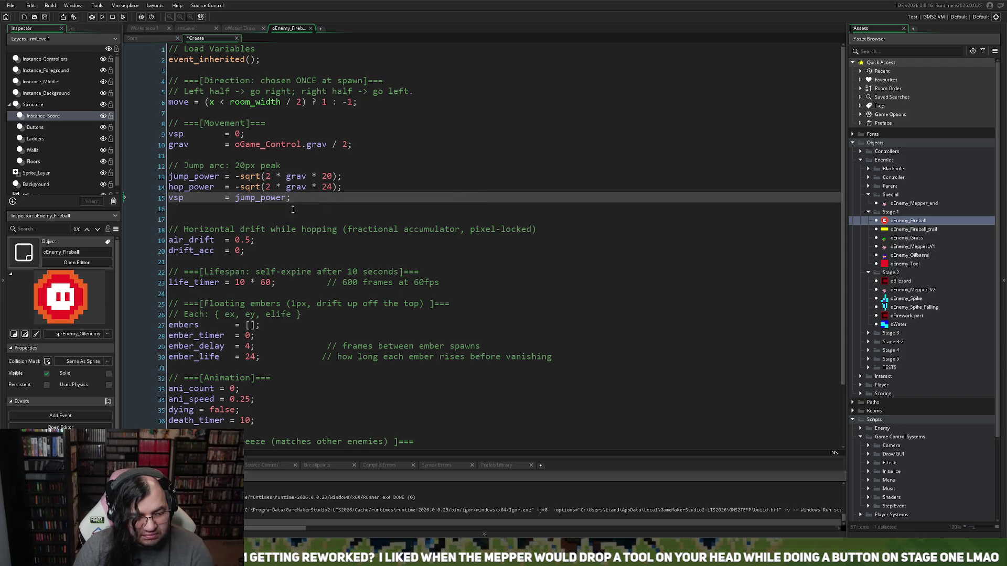
- Add a hop_timer = 120; line below jump_power and bring up the Step event code
{"action": "left_click", "coordinate": [213, 210]}
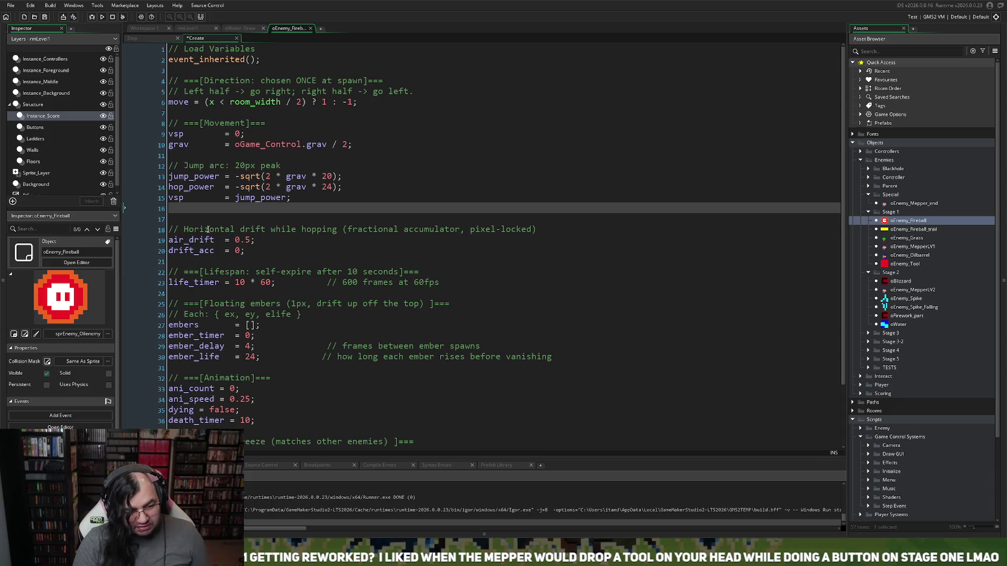
{"action": "type", "text": "hopTim"}
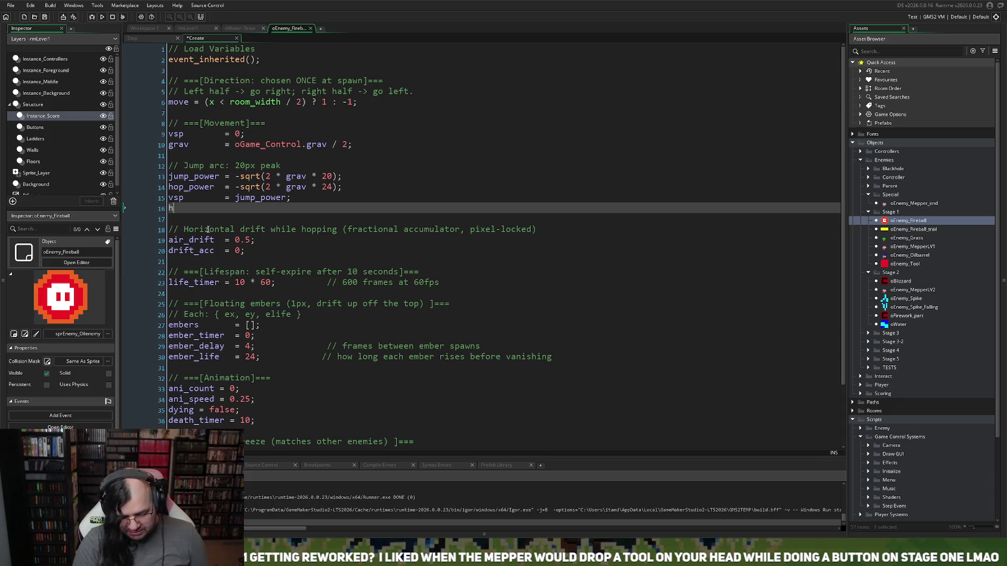
{"action": "key", "text": "BackSpace"}
{"action": "key", "text": "BackSpace"}
{"action": "key", "text": "BackSpace"}
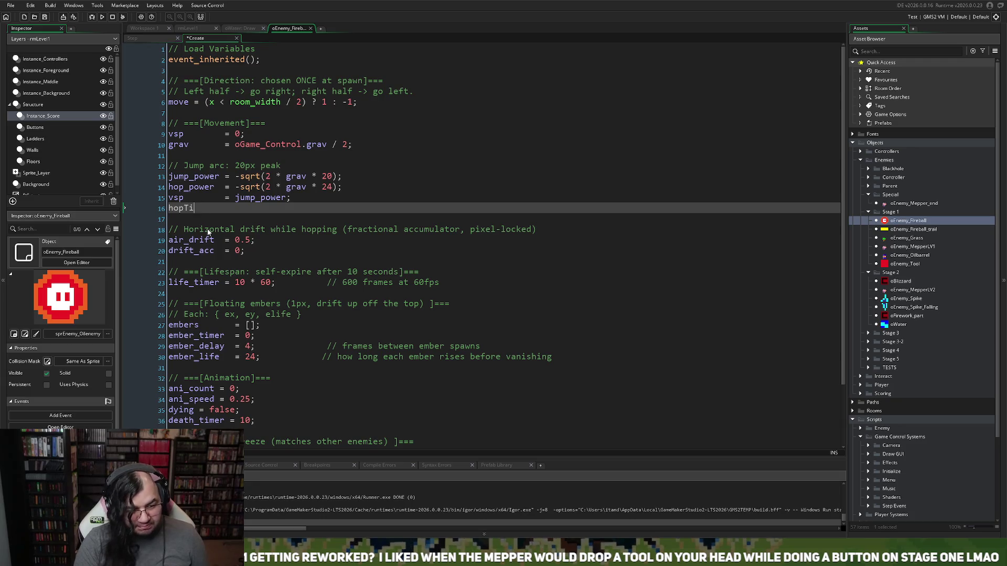
{"action": "type", "text": "timer"}
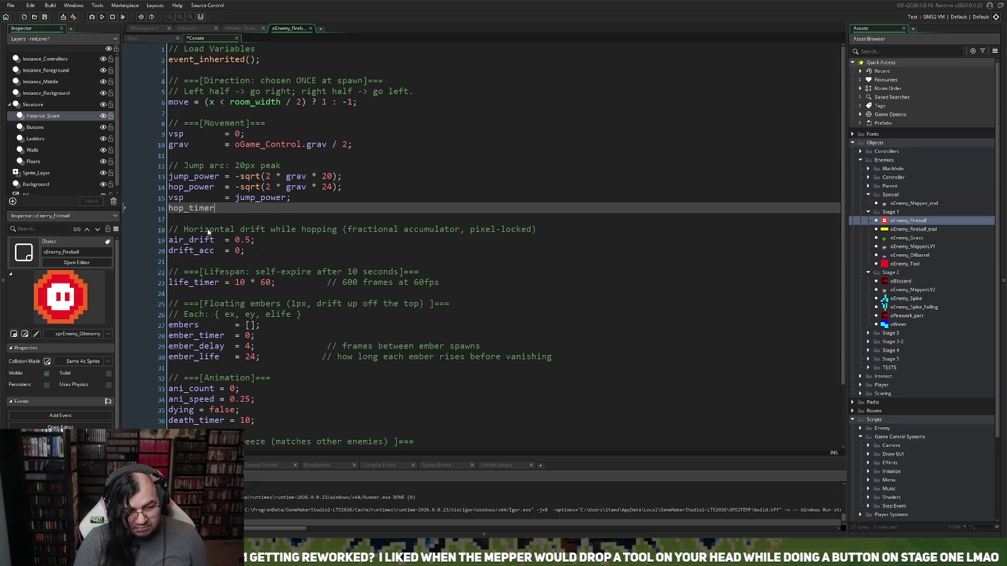
{"action": "type", "text": "  = 60"}
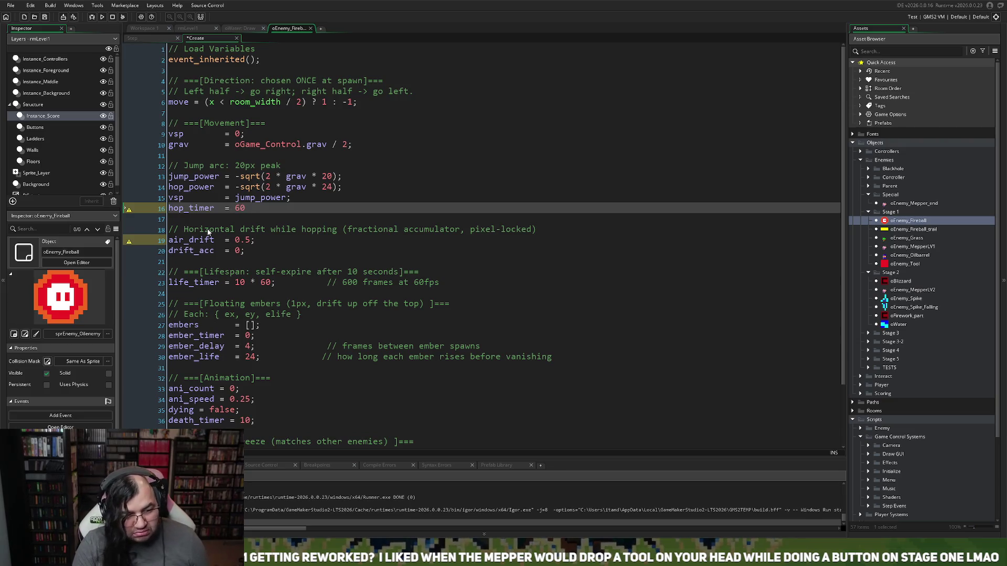
{"action": "type", "text": ";"}
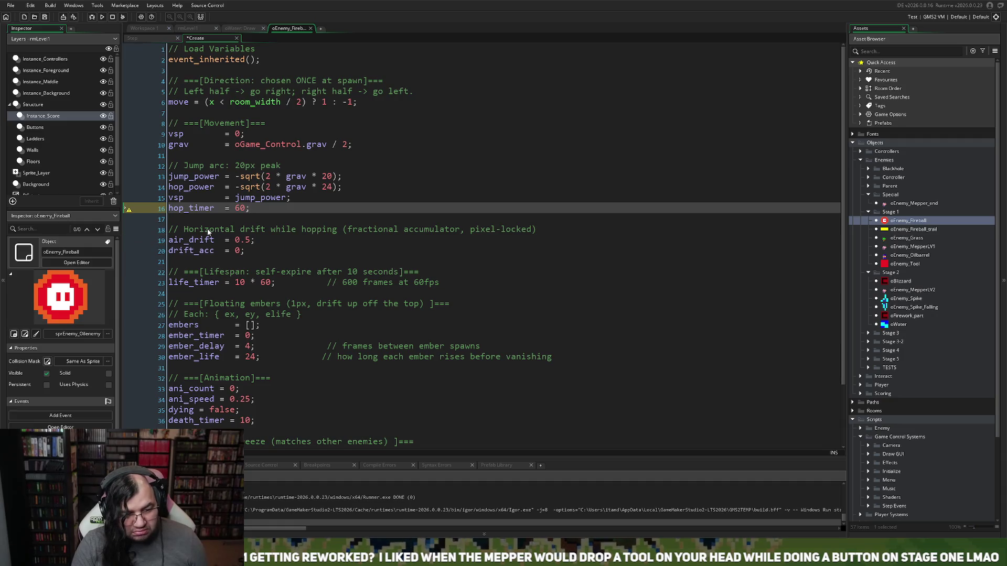
{"action": "key", "text": "BackSpace"}
{"action": "key", "text": "BackSpace"}
{"action": "key", "text": "BackSpace"}
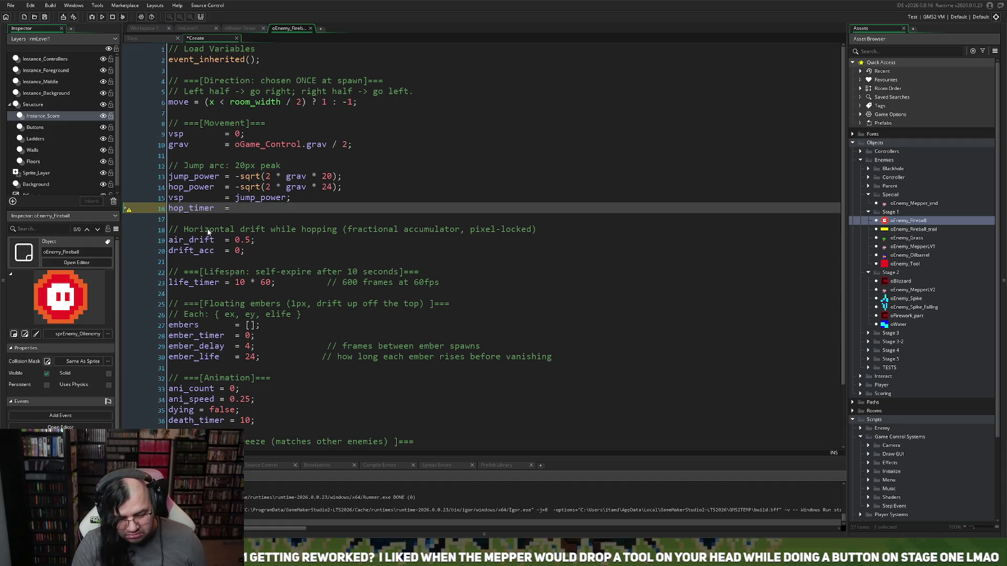
{"action": "type", "text": "121"}
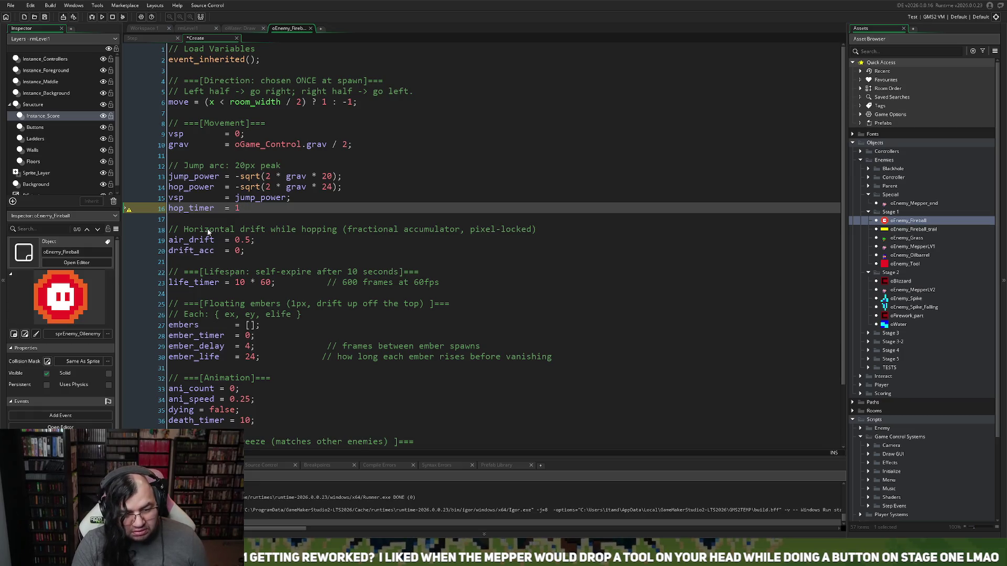
{"action": "type", "text": "80;"}
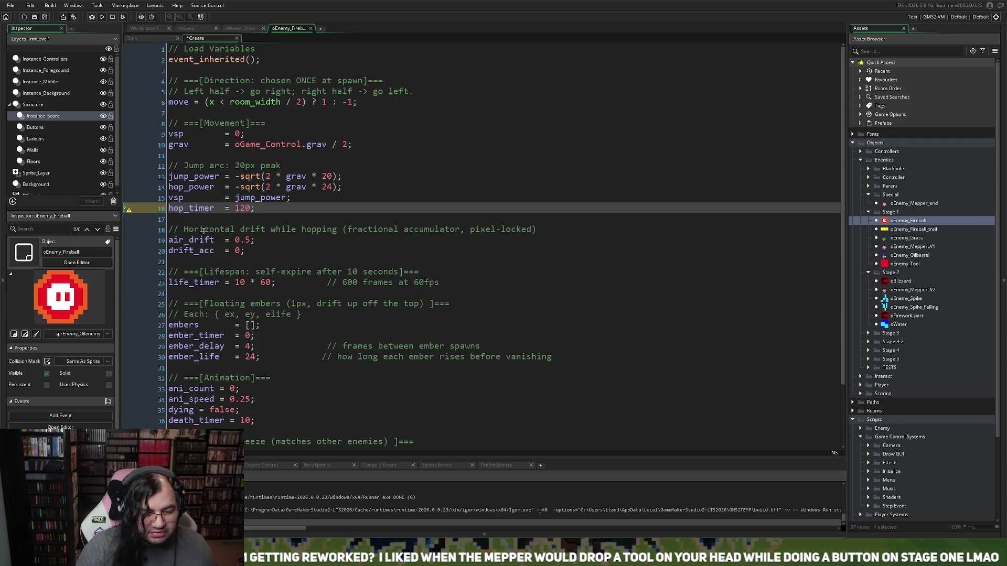
{"action": "double_click", "coordinate": [184, 209]}
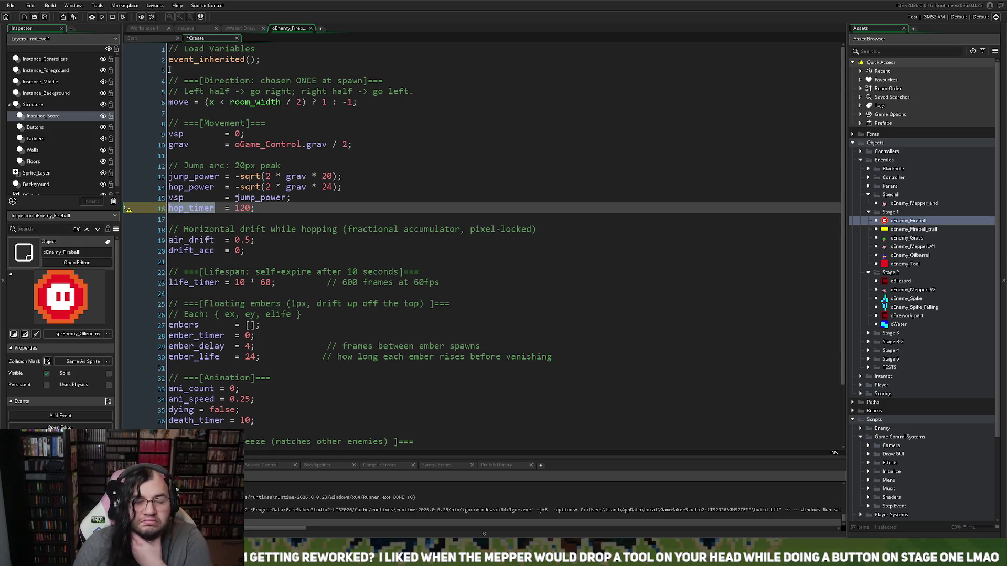
{"action": "left_click_drag", "start_coordinate": [148, 41], "coordinate": [210, 44]}
{"action": "scroll", "coordinate": [246, 210], "scroll_direction": "down", "scroll_amount": 14}
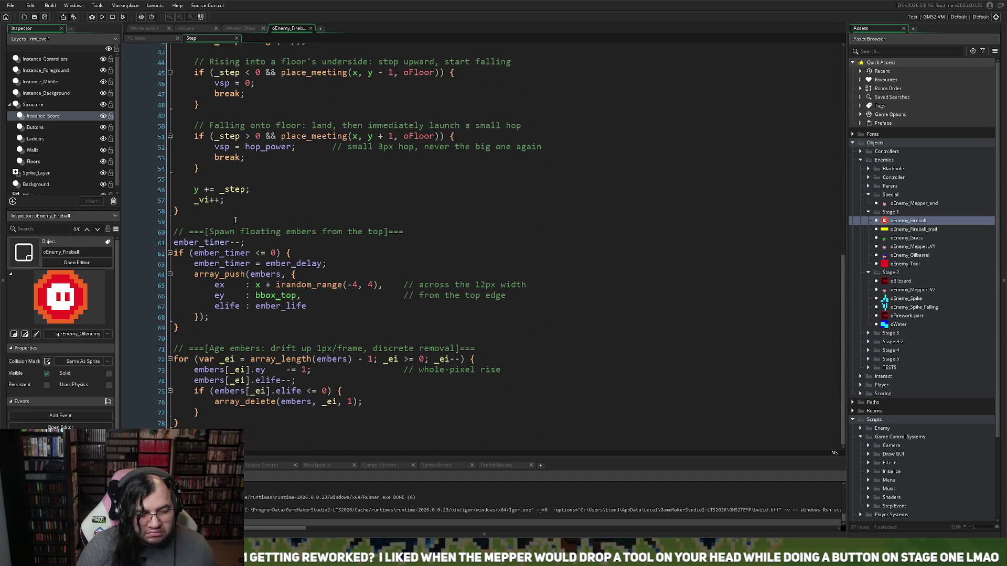
- Remove the inner spaces from the [ Lifespan ] and [ Death fade countdown ] headers
{"action": "scroll", "coordinate": [237, 222], "scroll_direction": "up", "scroll_amount": 11}
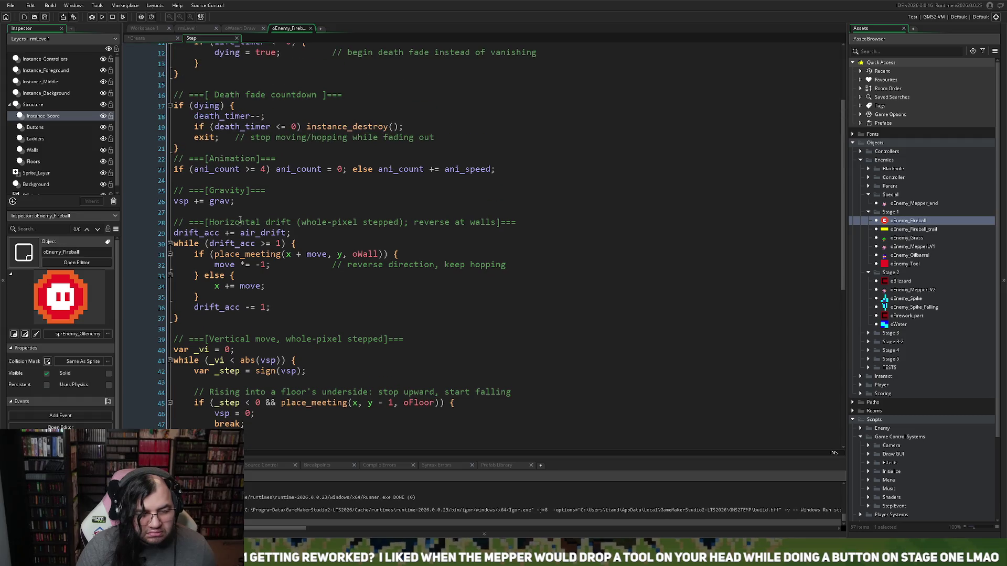
{"action": "scroll", "coordinate": [236, 222], "scroll_direction": "up", "scroll_amount": 1}
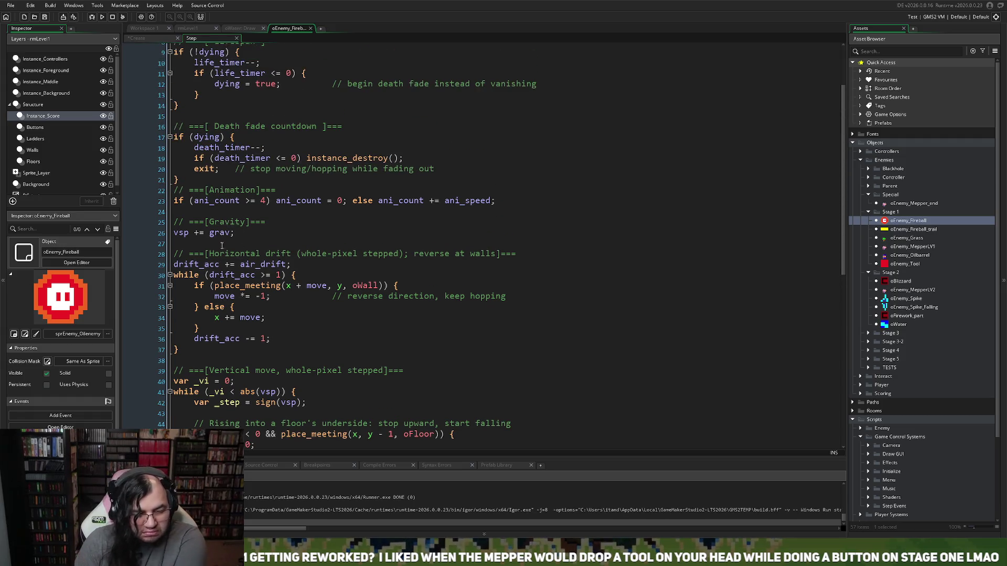
{"action": "scroll", "coordinate": [221, 244], "scroll_direction": "down", "scroll_amount": 2}
{"action": "scroll", "coordinate": [177, 219], "scroll_direction": "down", "scroll_amount": 5}
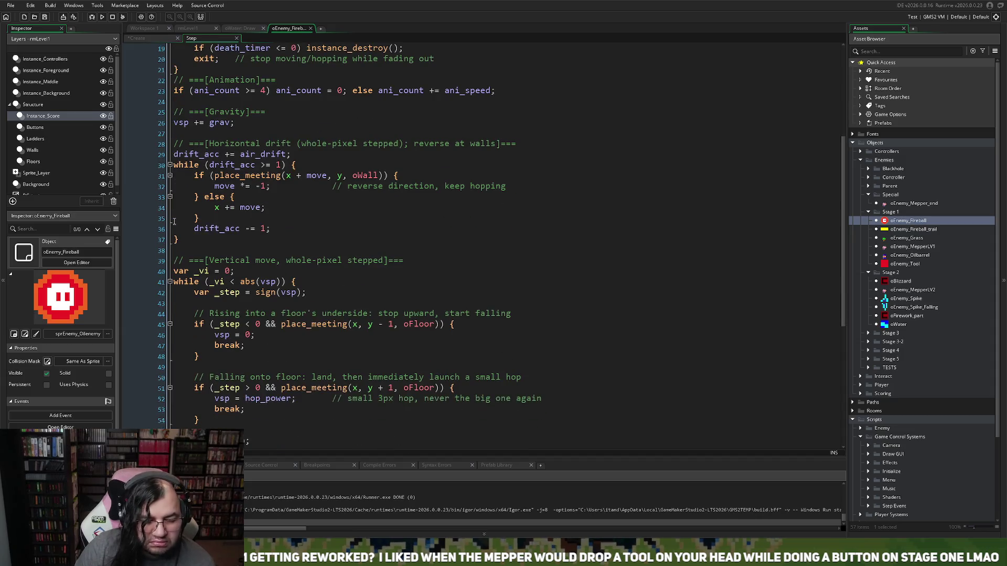
{"action": "scroll", "coordinate": [178, 223], "scroll_direction": "up", "scroll_amount": 4}
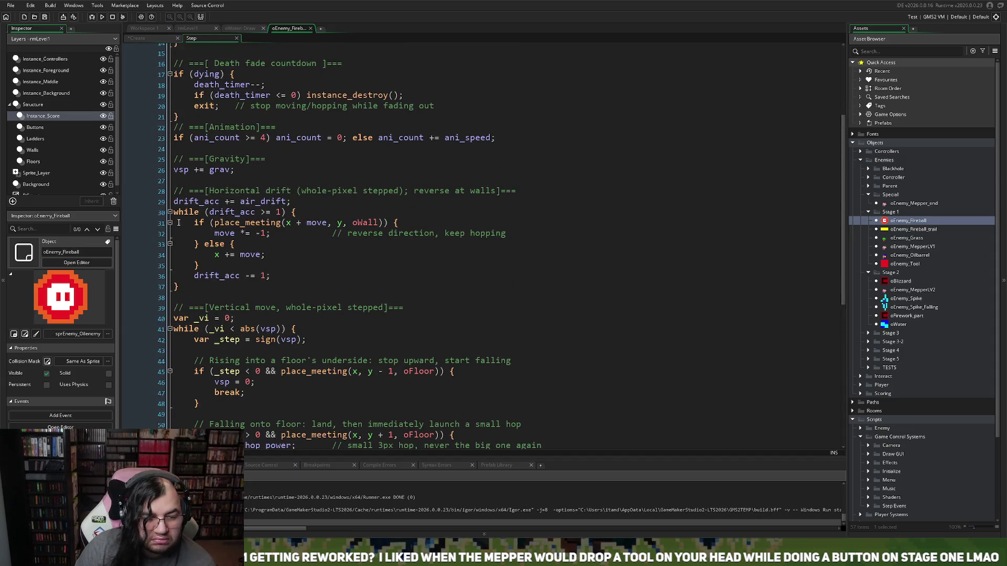
{"action": "scroll", "coordinate": [179, 222], "scroll_direction": "up", "scroll_amount": 4}
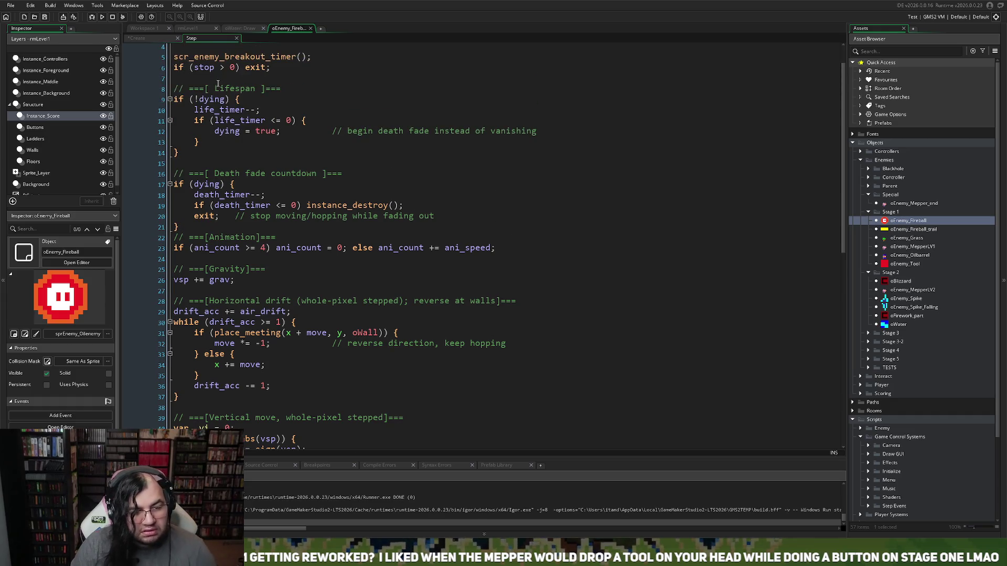
{"action": "left_click", "coordinate": [215, 88]}
{"action": "key", "text": "BackSpace"}
{"action": "left_click", "coordinate": [260, 89]}
{"action": "key", "text": "BackSpace"}
{"action": "left_click", "coordinate": [322, 173]}
{"action": "key", "text": "BackSpace"}
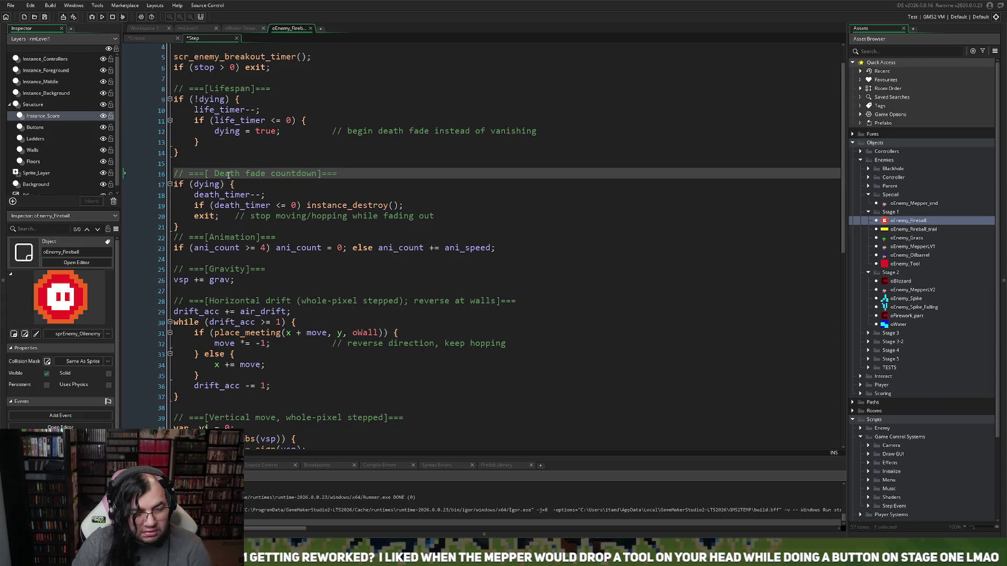
{"action": "left_click", "coordinate": [214, 174]}
{"action": "key", "text": "BackSpace"}
- Scroll through the rest of the Step code and close it, returning to Create
{"action": "scroll", "coordinate": [257, 246], "scroll_direction": "down", "scroll_amount": 3}
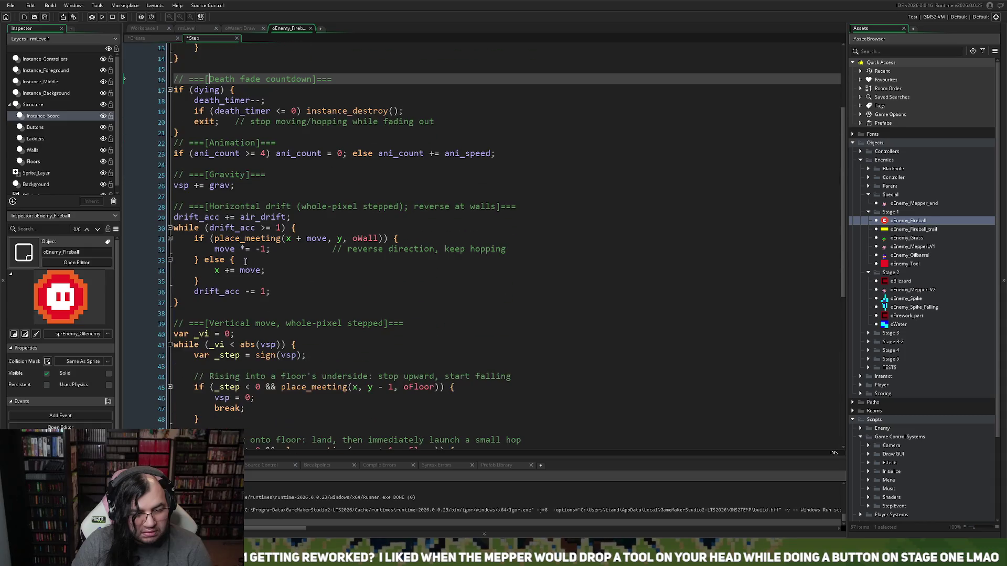
{"action": "scroll", "coordinate": [244, 235], "scroll_direction": "down", "scroll_amount": 2}
{"action": "scroll", "coordinate": [246, 261], "scroll_direction": "down", "scroll_amount": 3}
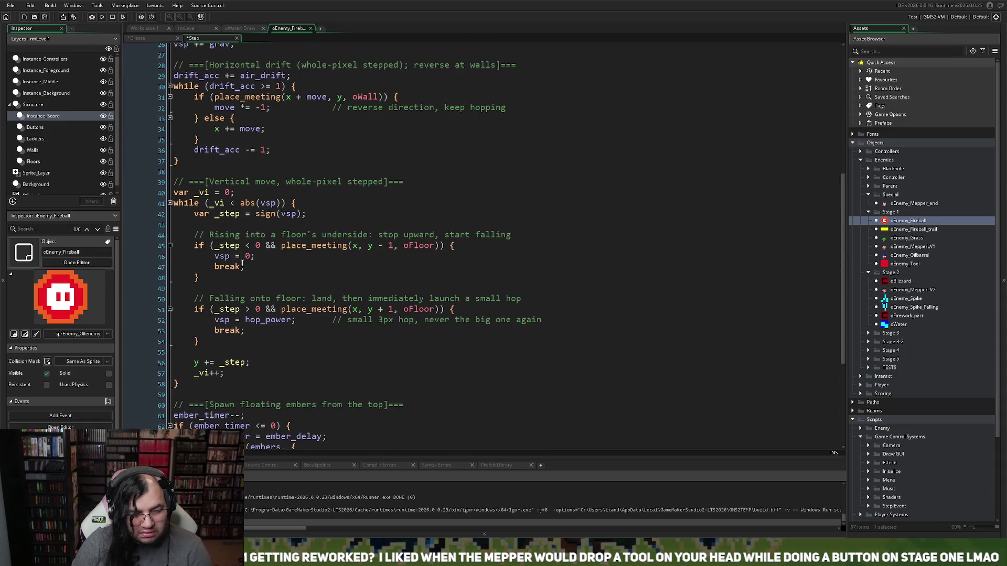
{"action": "scroll", "coordinate": [242, 262], "scroll_direction": "down", "scroll_amount": 2}
{"action": "scroll", "coordinate": [231, 260], "scroll_direction": "down", "scroll_amount": 3}
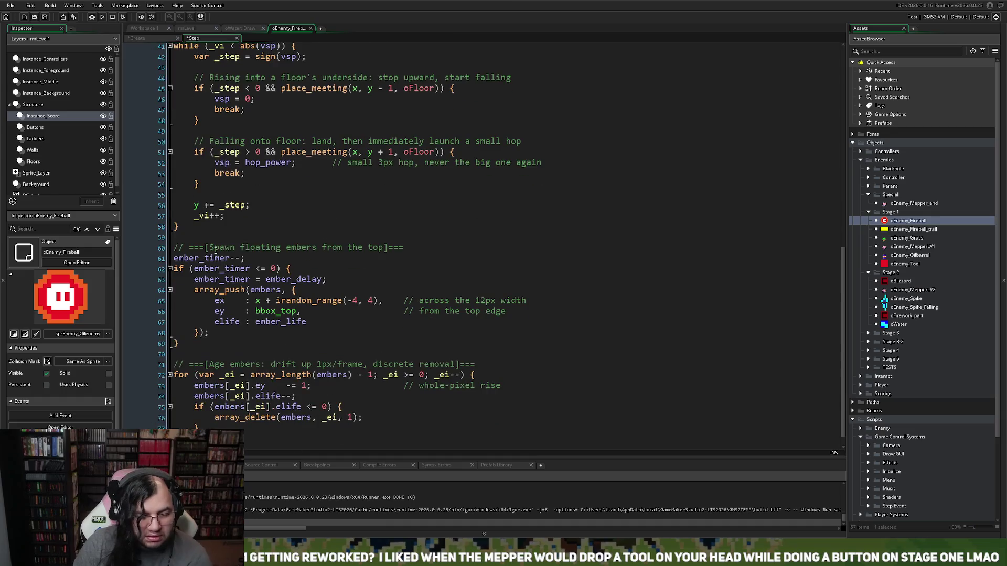
{"action": "scroll", "coordinate": [201, 248], "scroll_direction": "down", "scroll_amount": 1}
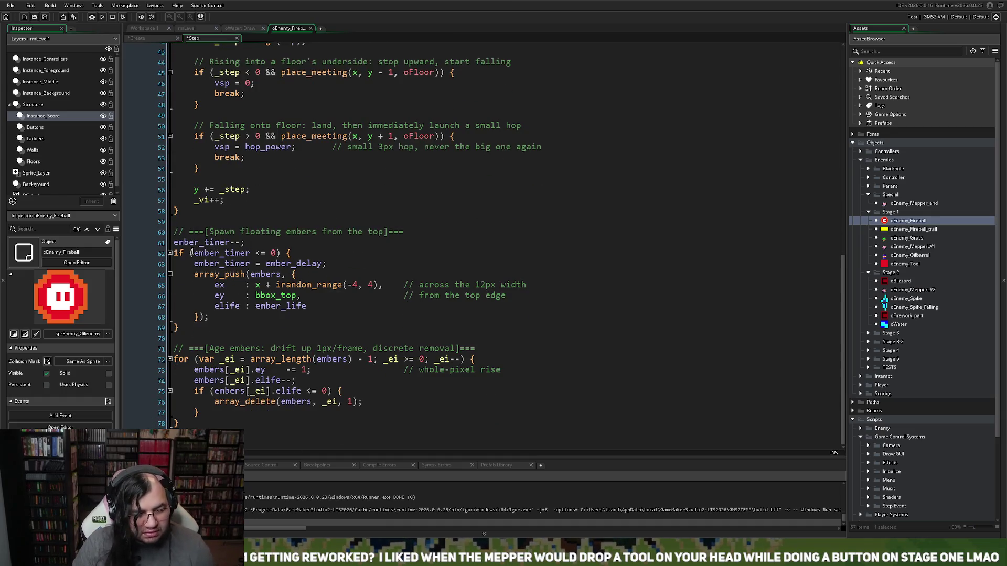
{"action": "left_click", "coordinate": [237, 38]}
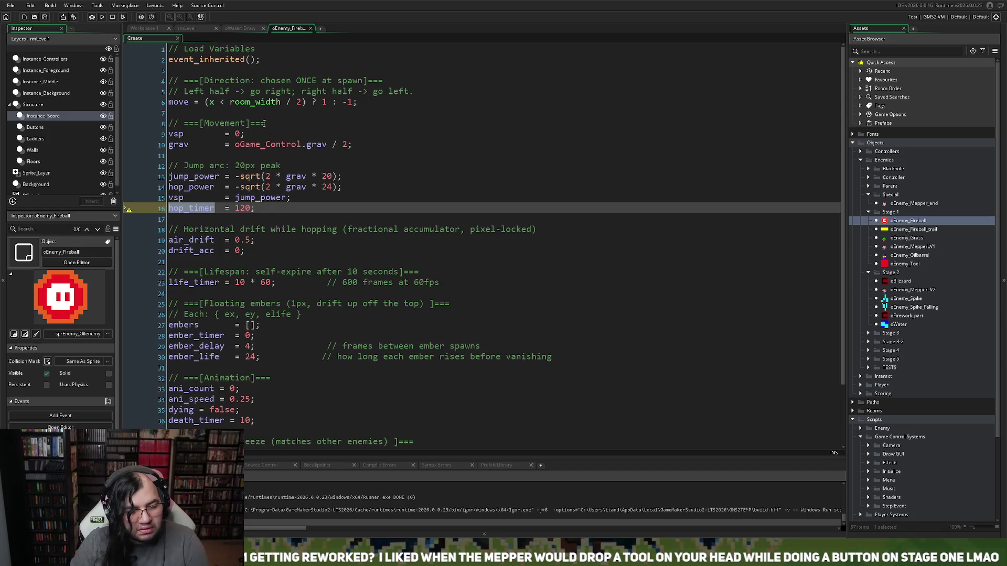
- Close the oWater: Draw tab, leaving only the oEnemy_Fireball Create code open
{"action": "left_click", "coordinate": [238, 32]}
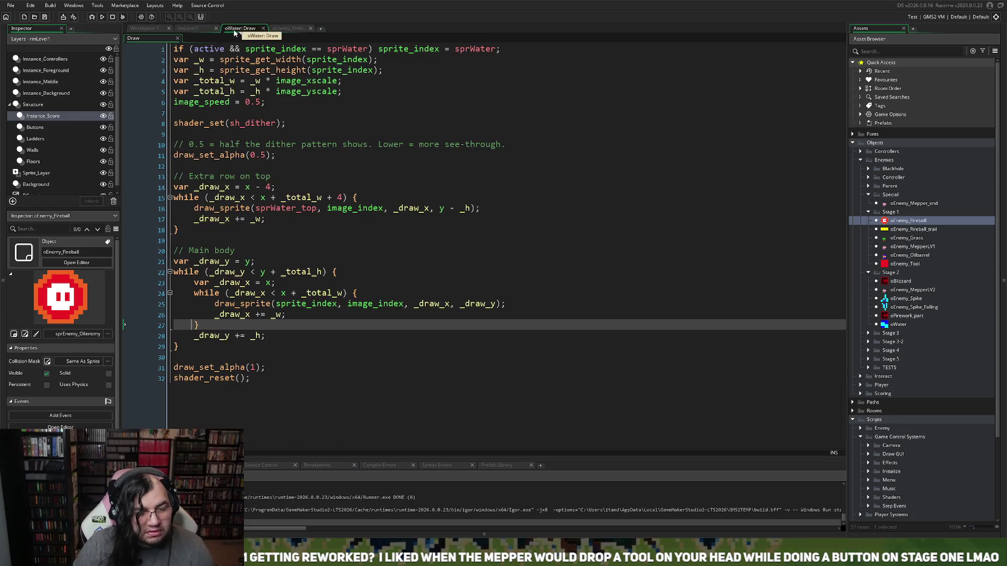
{"action": "left_click", "coordinate": [278, 29]}
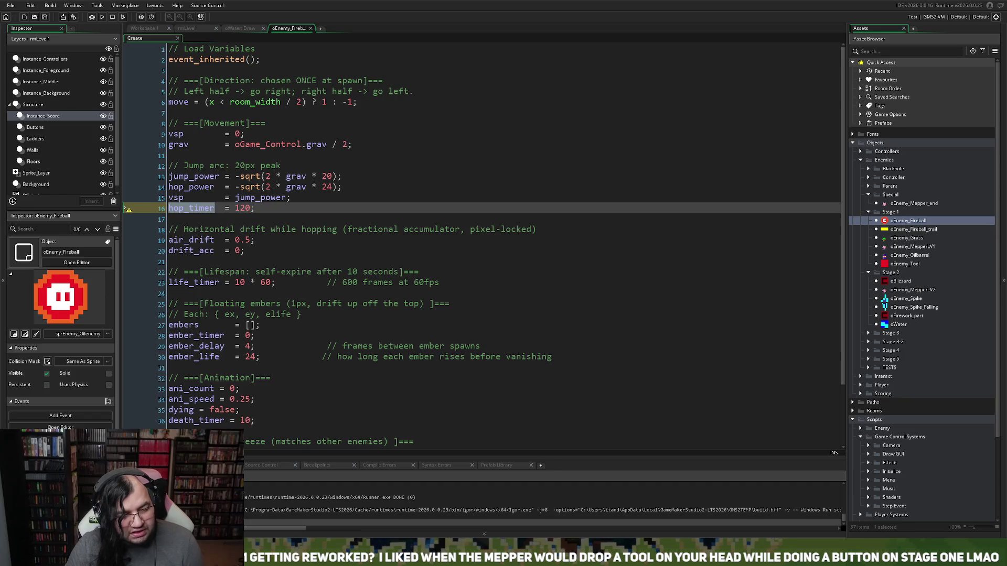
{"action": "left_click", "coordinate": [252, 29]}
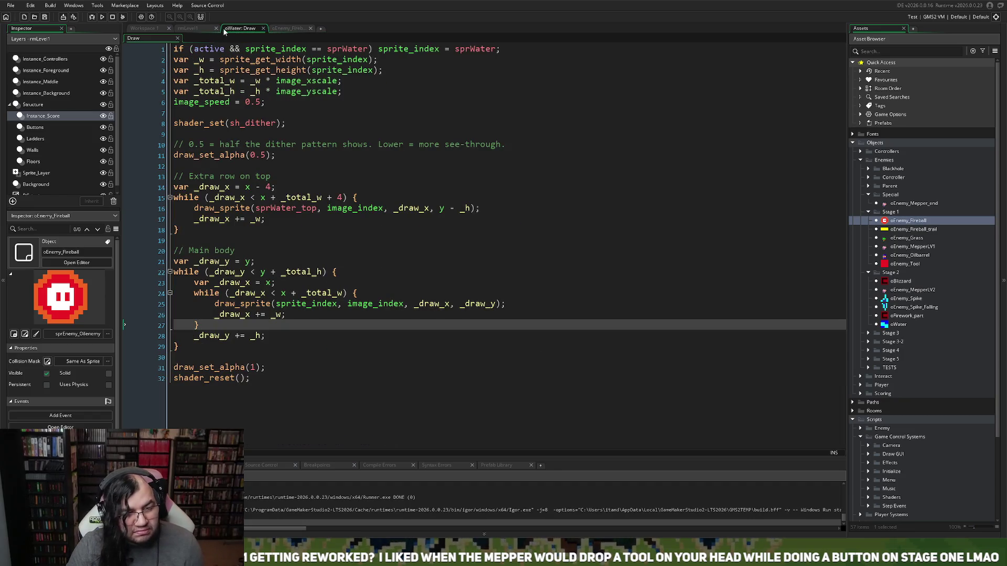
{"action": "left_click", "coordinate": [262, 28]}
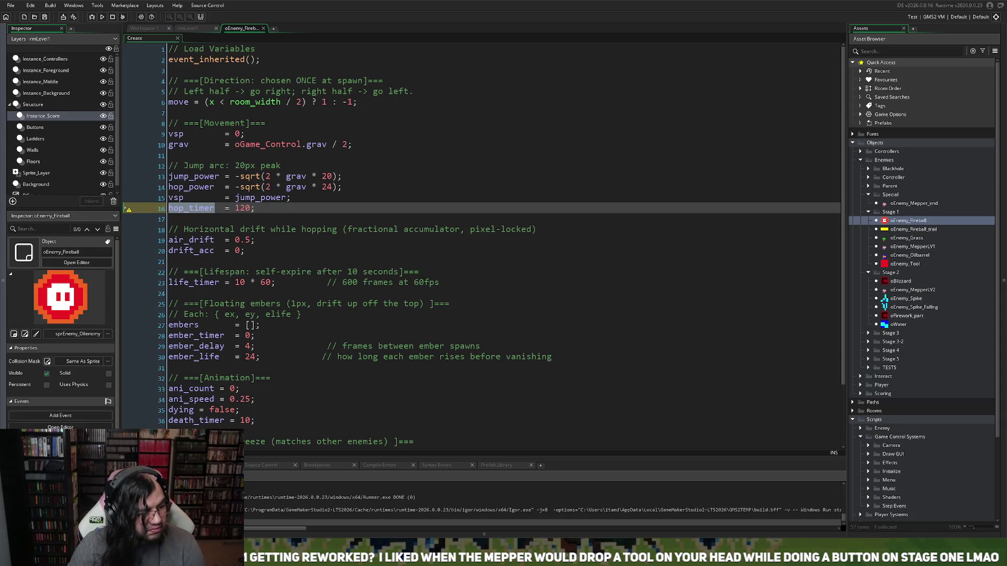
{"action": "left_click", "coordinate": [269, 206]}
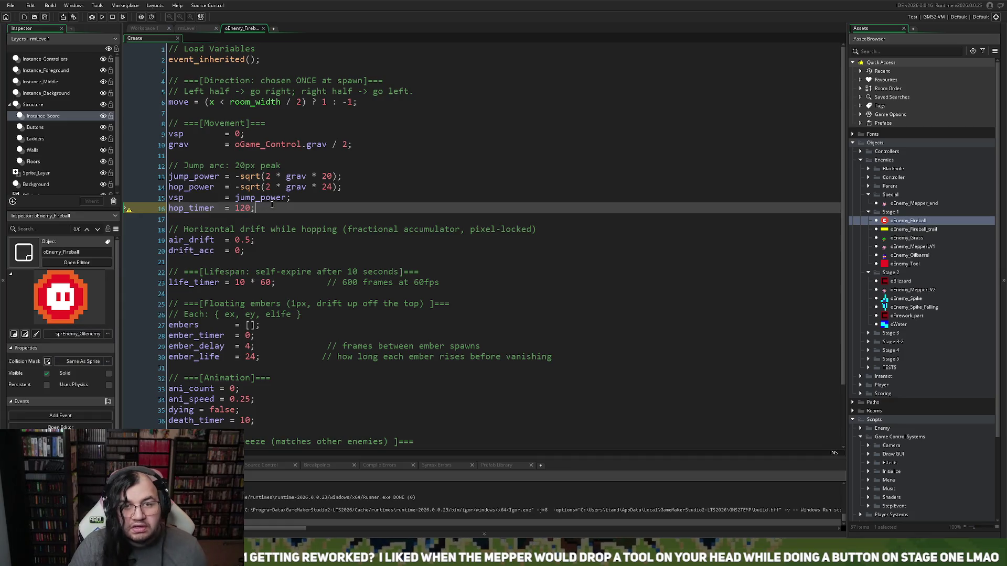
{"action": "left_click_drag", "start_coordinate": [291, 207], "coordinate": [160, 215]}
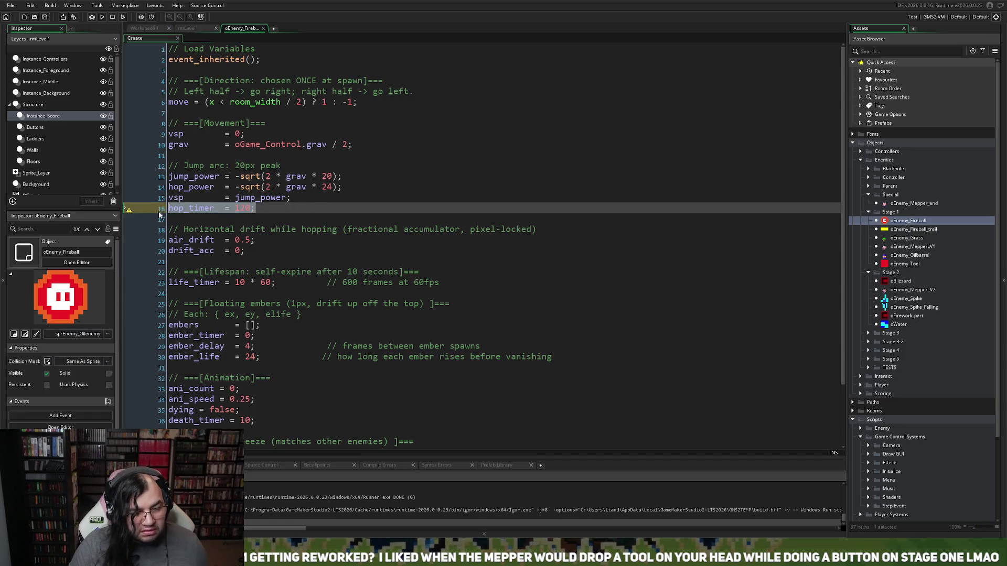
{"action": "type", "text": "// ===[ Hop timing ]=== hop_interval = 2 * 60;     // 2 seconds between hops hop_timer    = 0;          // counts down while grounded grounded     = false;"}
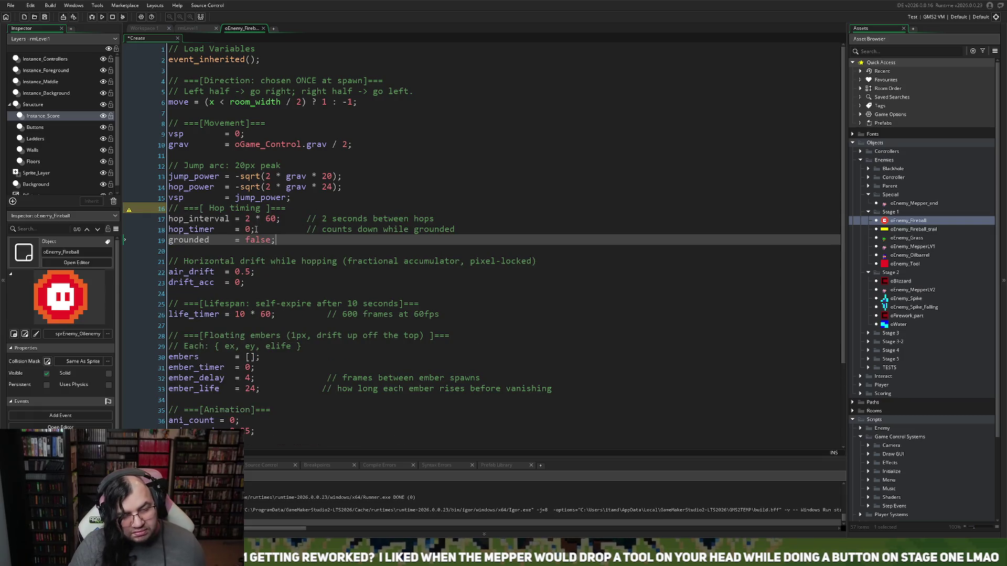
{"action": "left_click_drag", "start_coordinate": [315, 240], "coordinate": [123, 208]}
{"action": "key", "text": "Delete"}
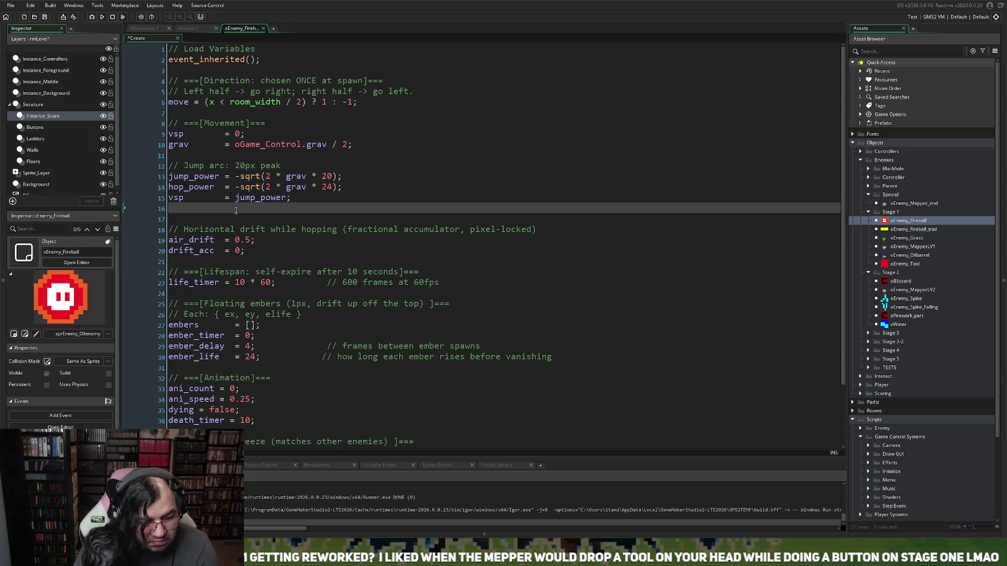
{"action": "type", "text": "ho"}
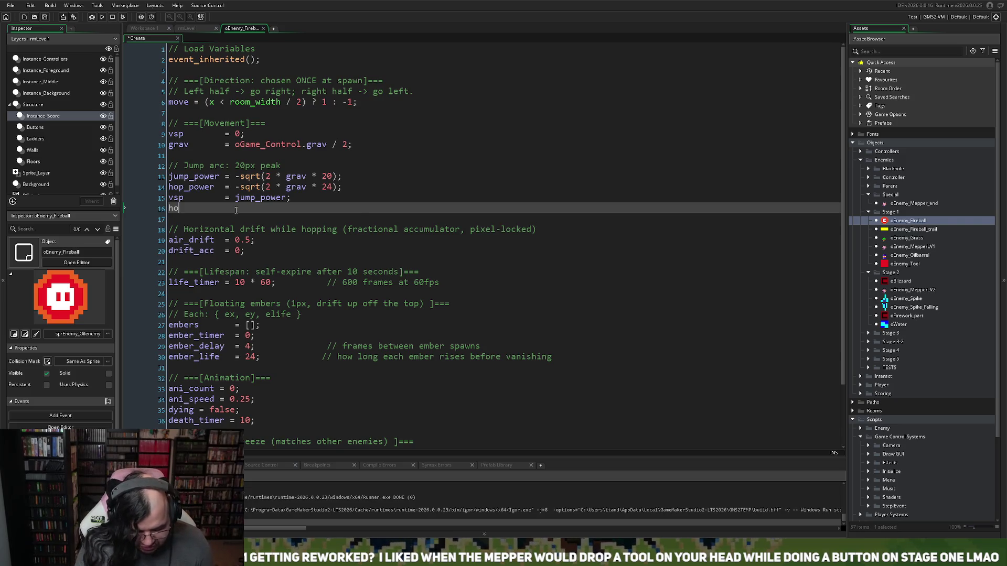
{"action": "type", "text": "p_timer"}
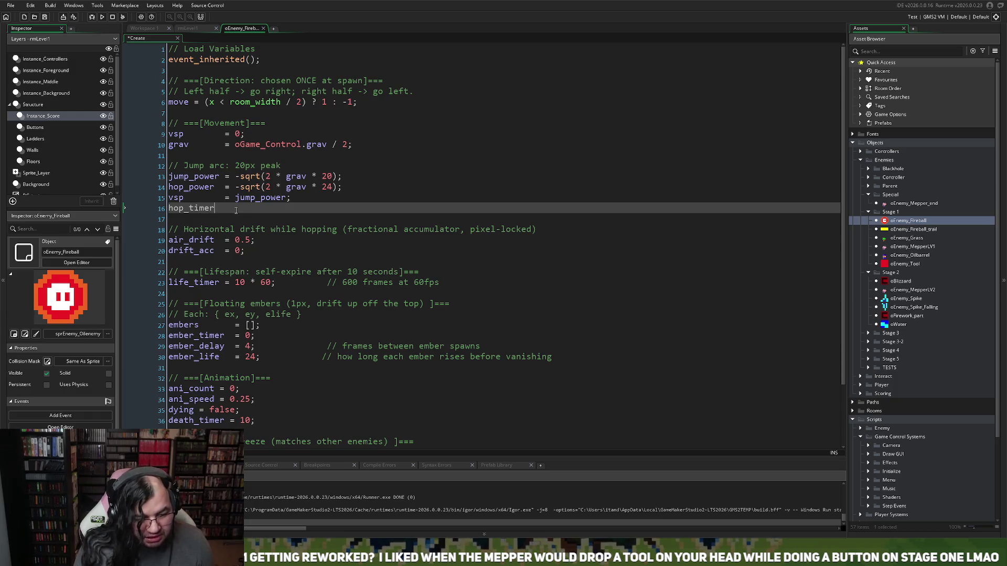
{"action": "type", "text": "  = 120;"}
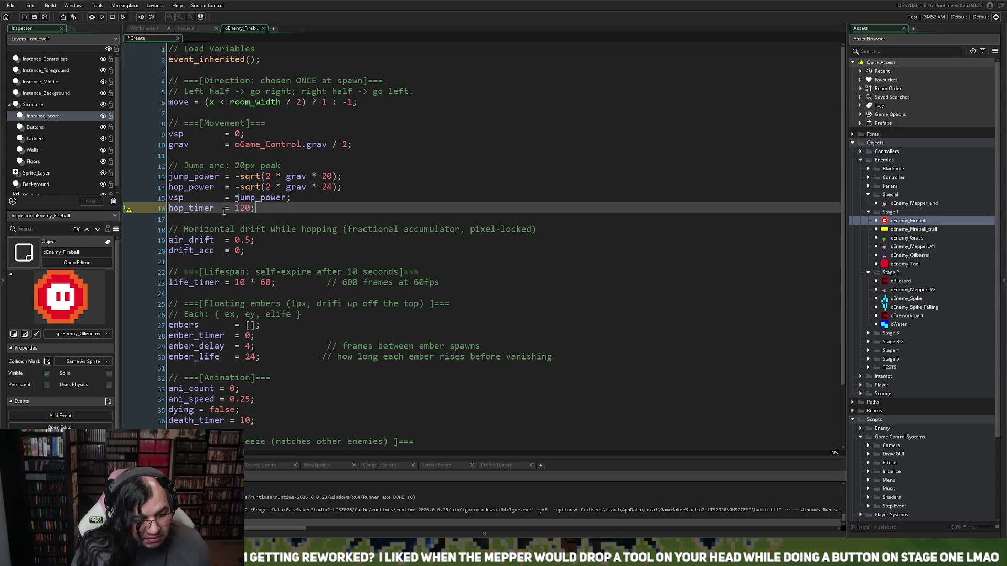
- Rename the timer to hop_timer_max, add hop_timer = 0; and a // Hop Interval heading
{"action": "left_click", "coordinate": [217, 209]}
{"action": "type", "text": "_max"}
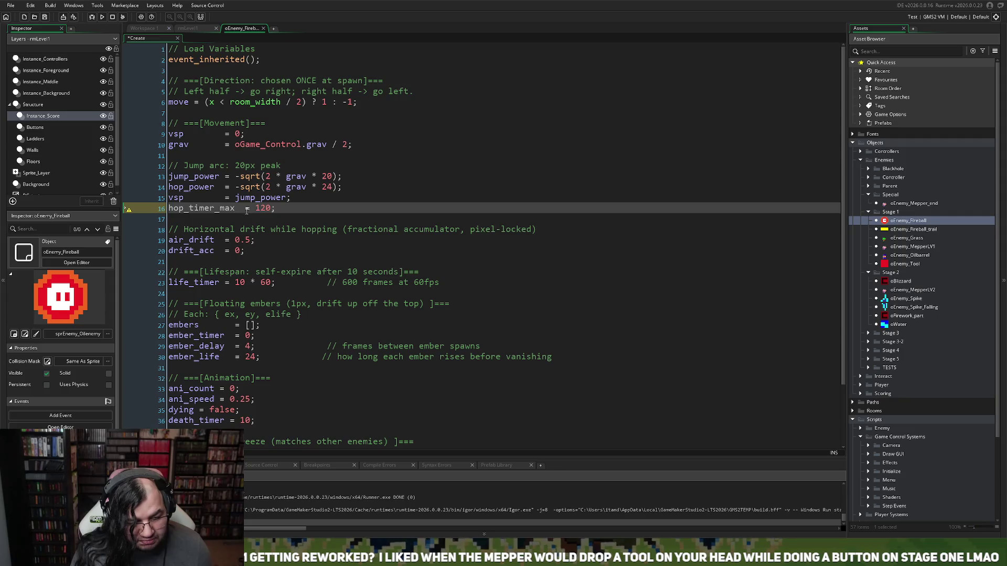
{"action": "key", "text": "Delete"}
{"action": "left_click", "coordinate": [293, 211]}
{"action": "key", "text": "Return"}
{"action": "type", "text": "hop_timer = 0"}
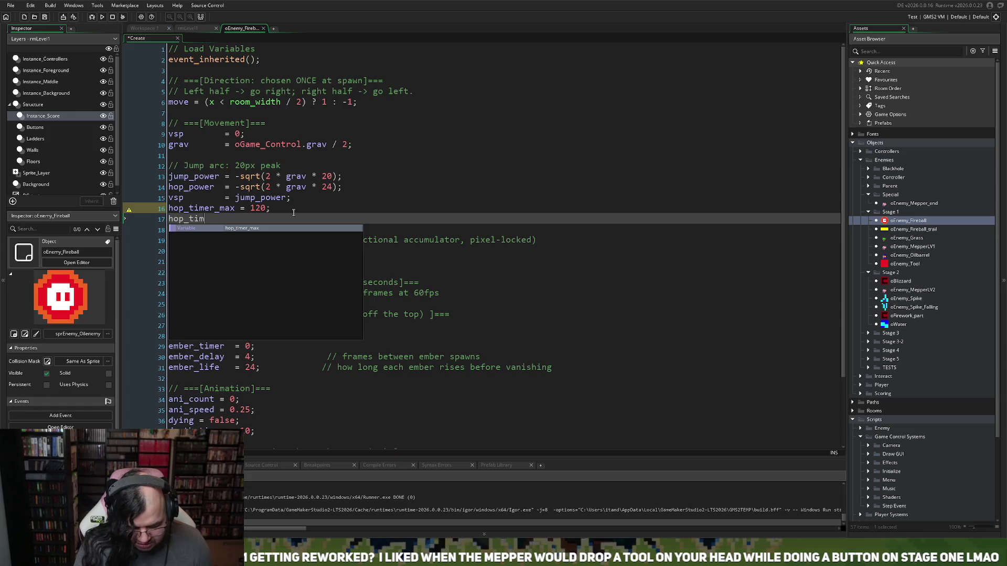
{"action": "type", "text": ";"}
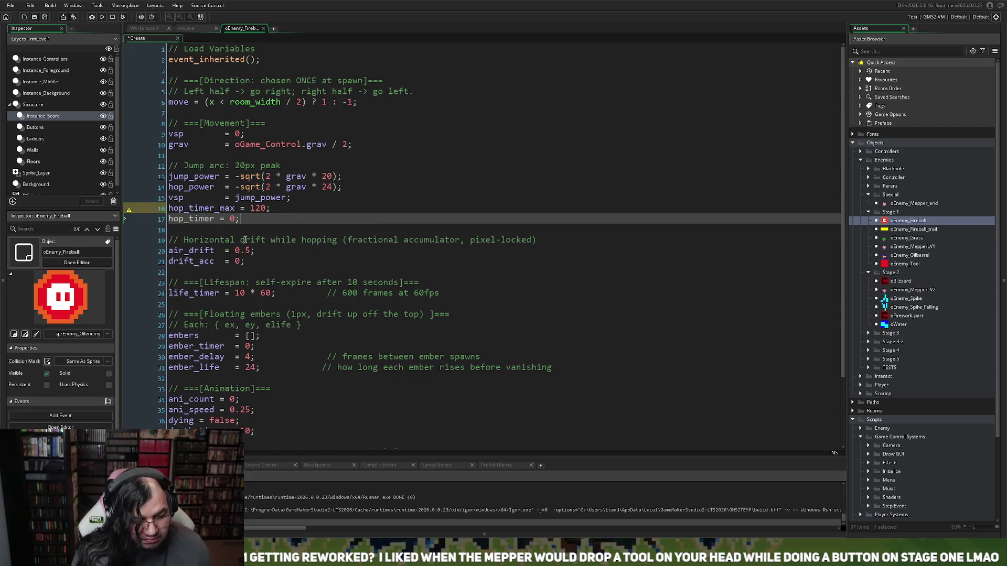
{"action": "left_click", "coordinate": [224, 221]}
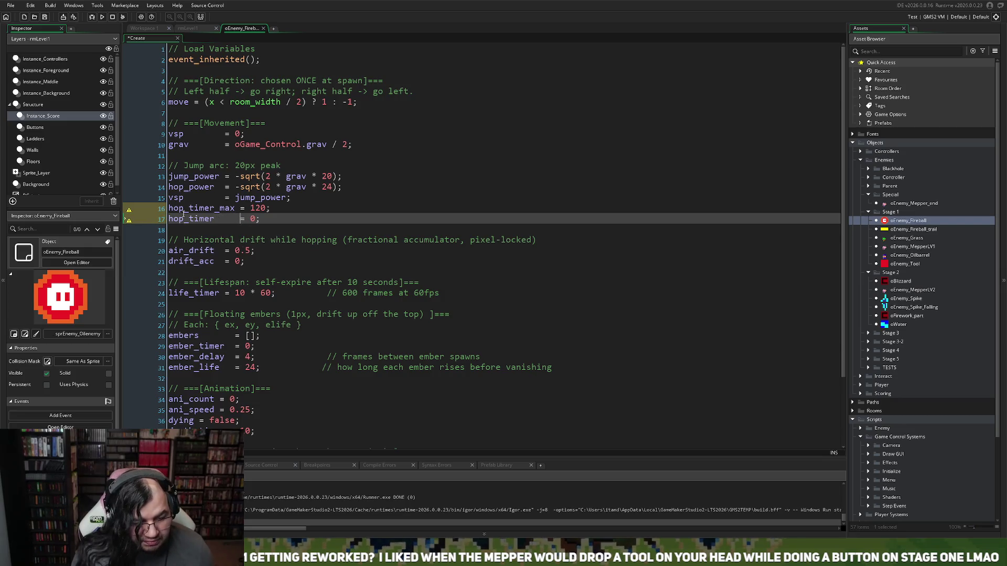
{"action": "left_click", "coordinate": [166, 210]}
{"action": "key", "text": "Return"}
{"action": "key", "text": "Up"}
{"action": "type", "text": "//"}
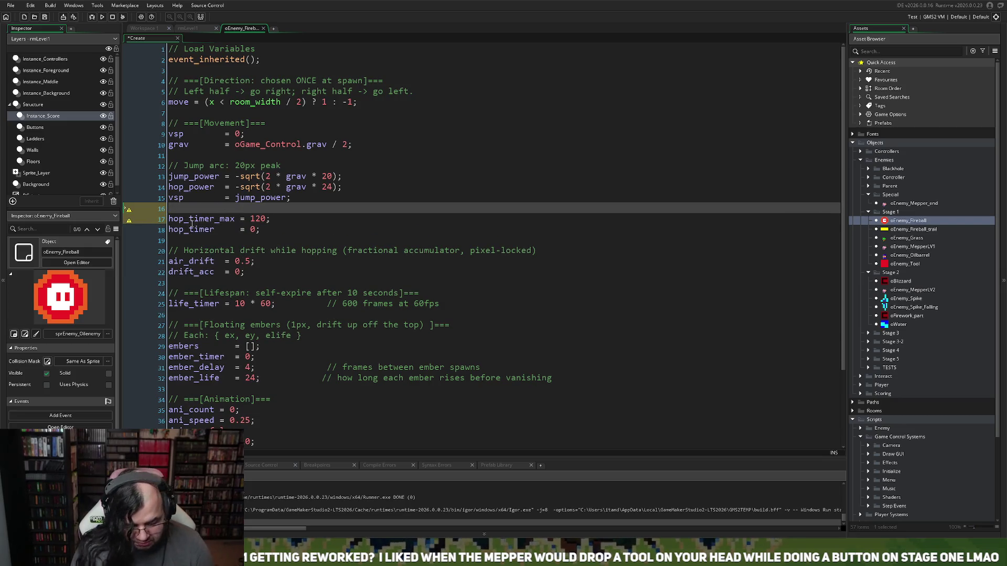
{"action": "type", "text": " Hop I"}
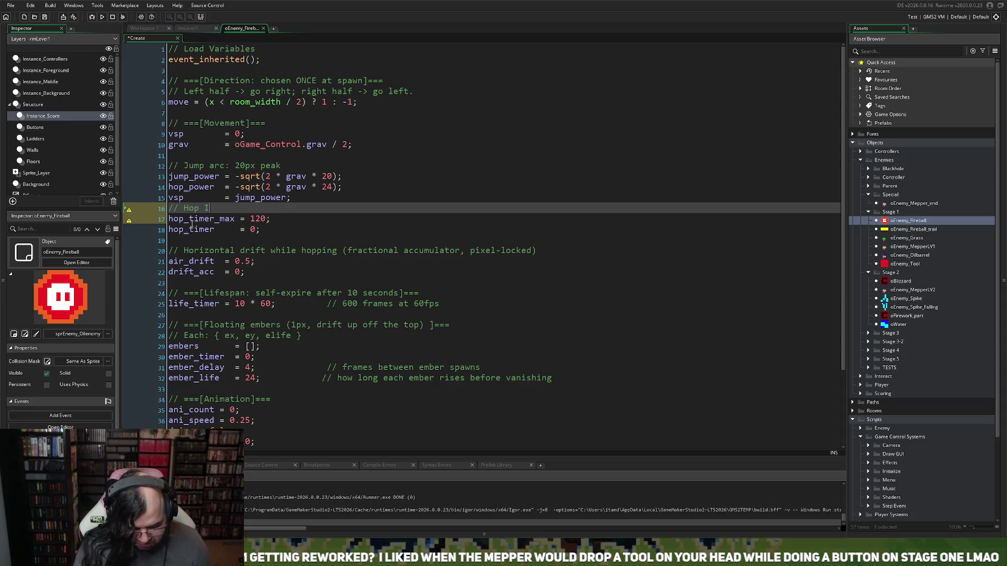
{"action": "type", "text": "nterval"}
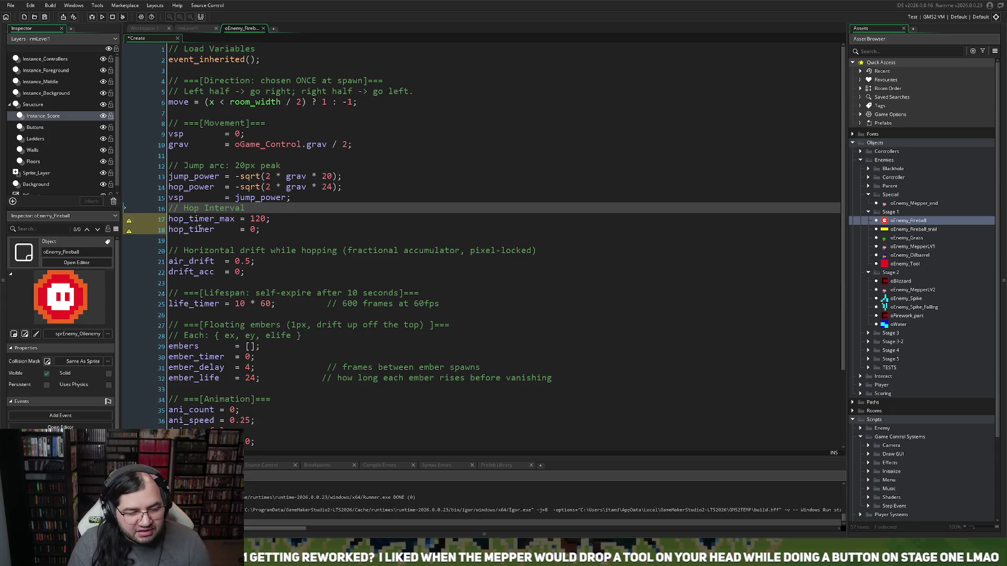
- Add a hopper = choose(0, 1) line above hop_timer_max
{"action": "left_click", "coordinate": [281, 235]}
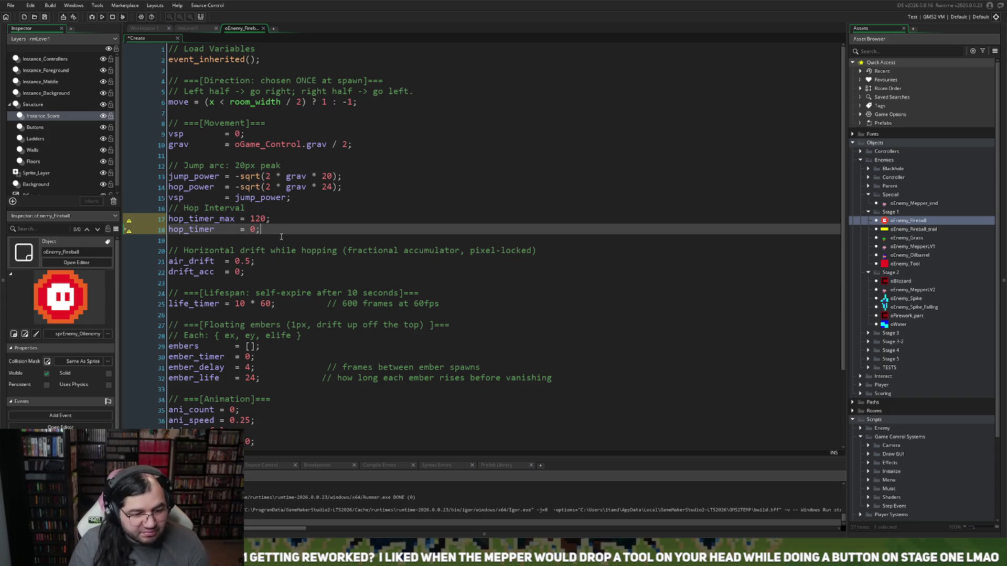
{"action": "left_click", "coordinate": [180, 218]}
{"action": "key", "text": "Home"}
{"action": "key", "text": "Return"}
{"action": "key", "text": "Up"}
{"action": "type", "text": "h"}
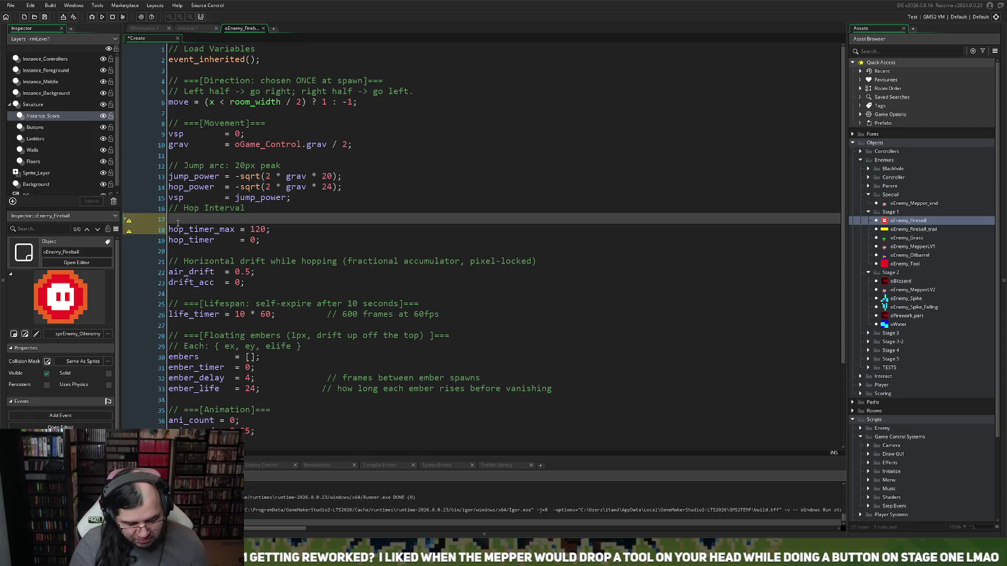
{"action": "type", "text": "opper"}
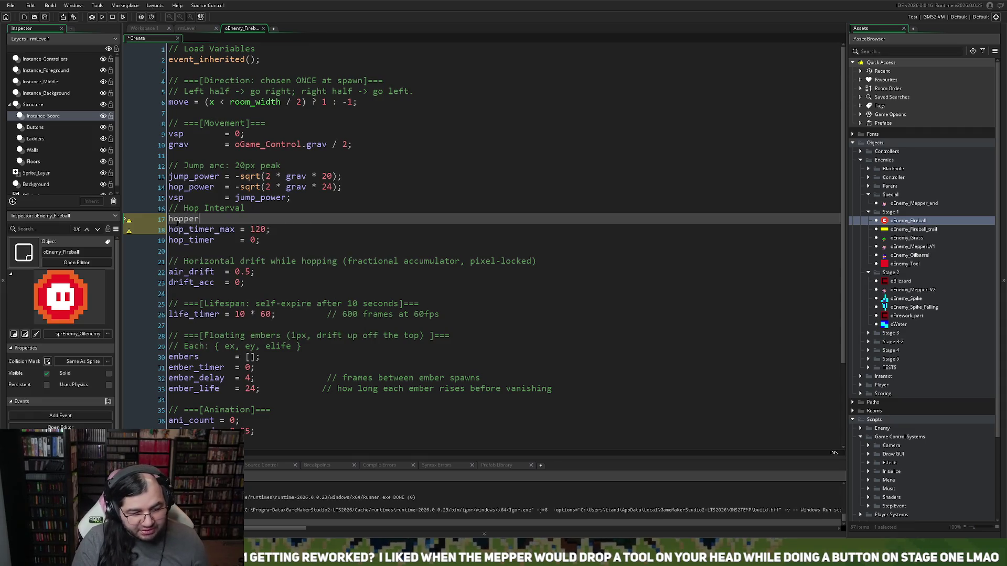
{"action": "type", "text": " = "}
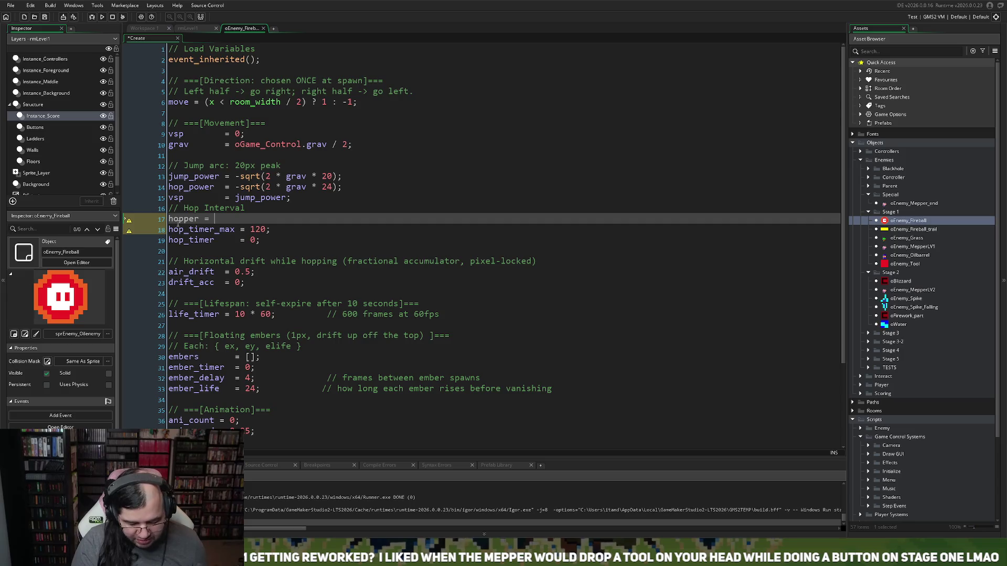
{"action": "type", "text": "("}
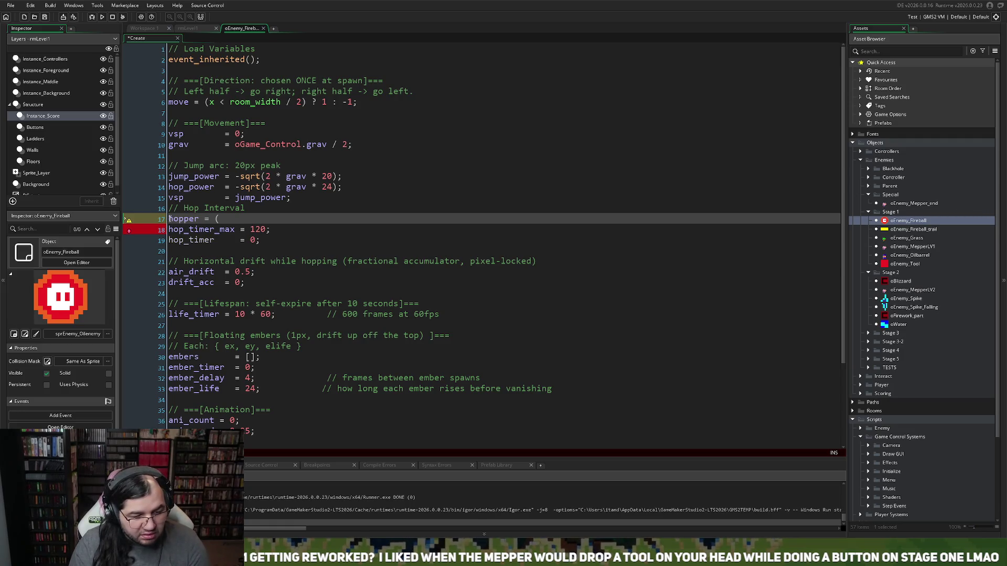
{"action": "key", "text": "BackSpace"}
{"action": "type", "text": "choose"}
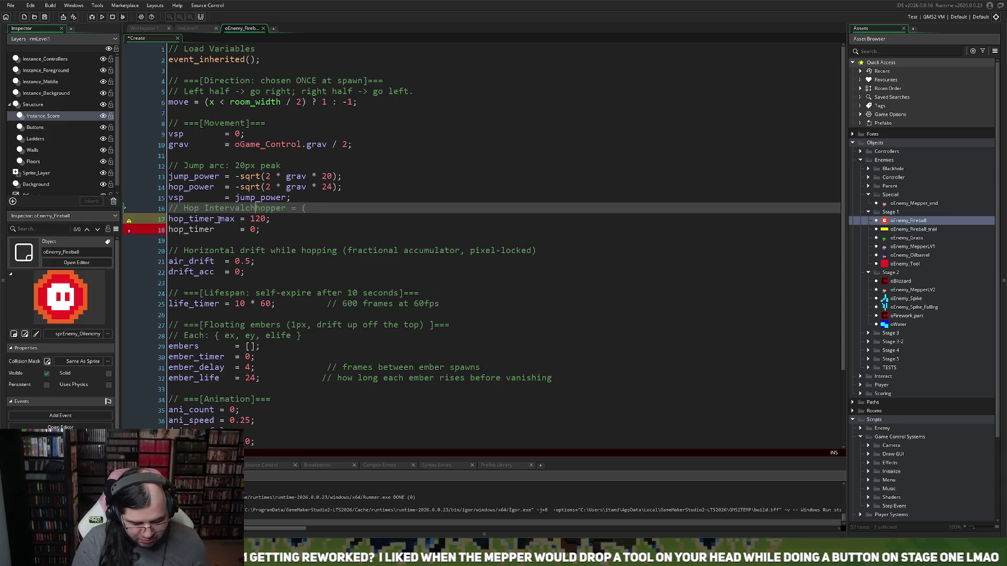
{"action": "key", "text": "BackSpace"}
{"action": "key", "text": "BackSpace"}
{"action": "key", "text": "BackSpace"}
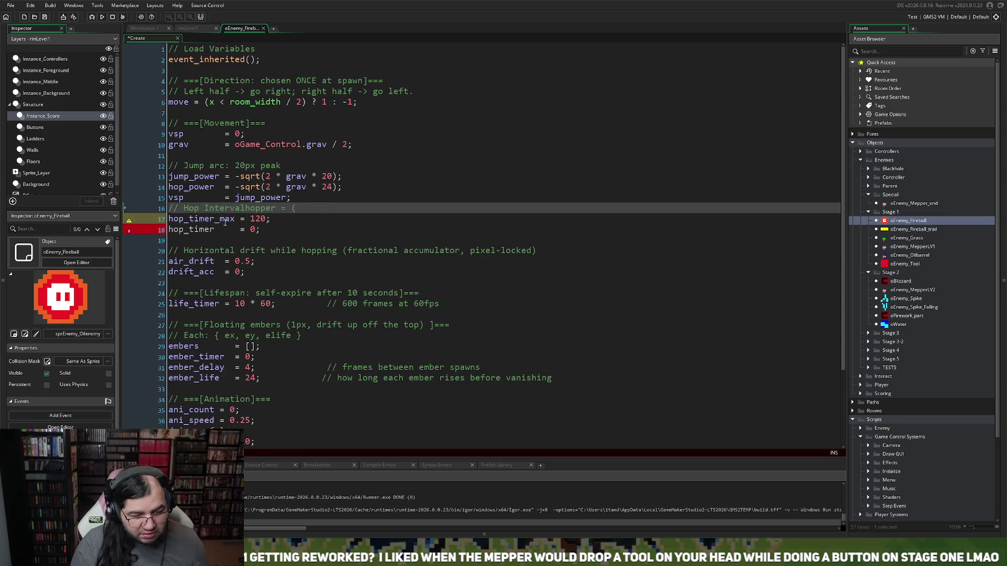
{"action": "key", "text": "Return"}
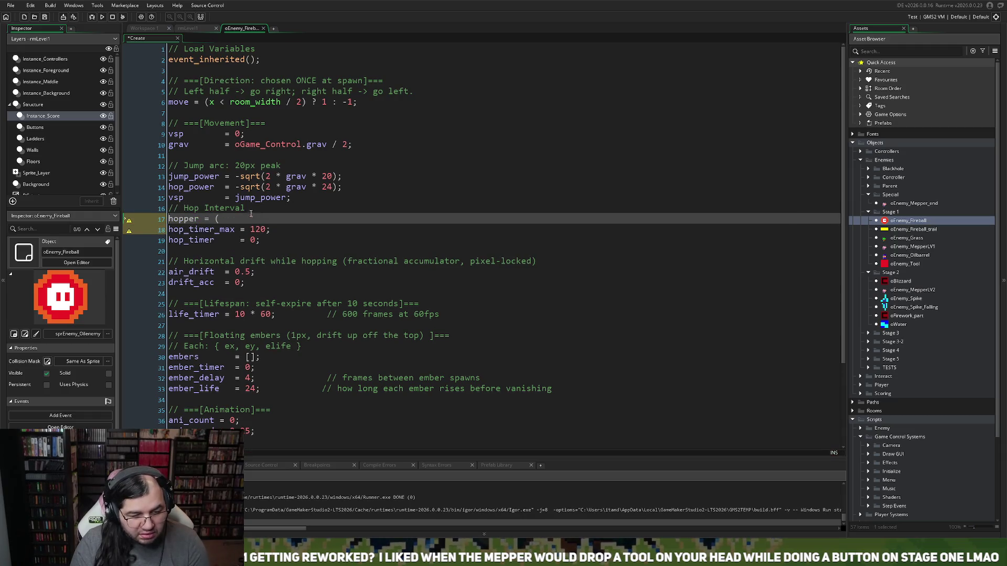
{"action": "key", "text": "BackSpace"}
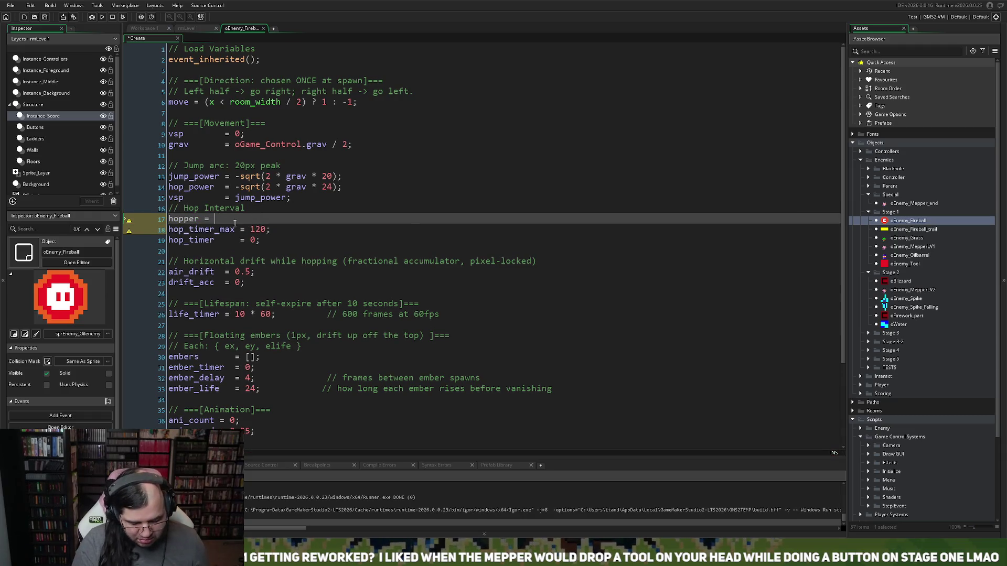
{"action": "type", "text": "choose(0, "}
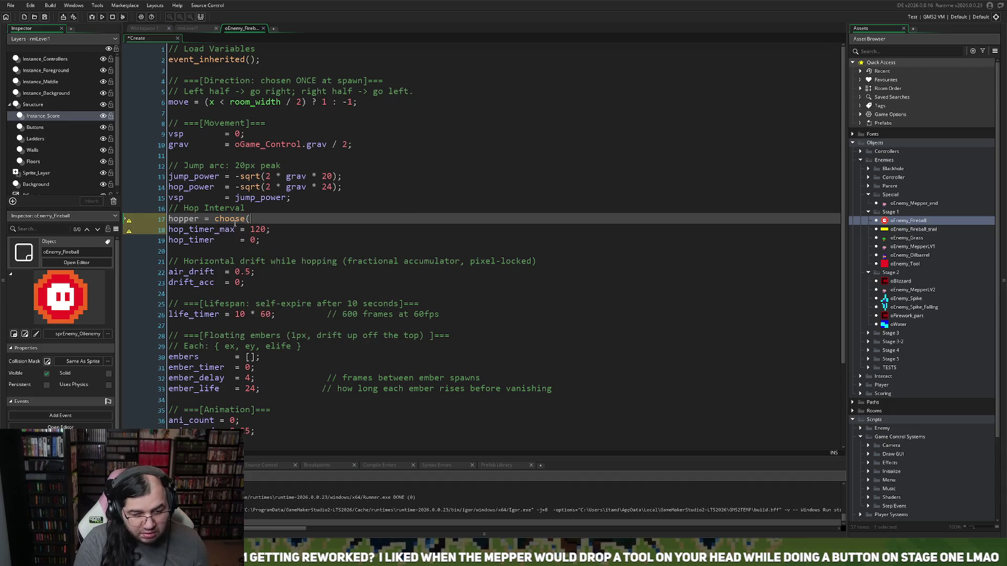
{"action": "type", "text": "1);"}
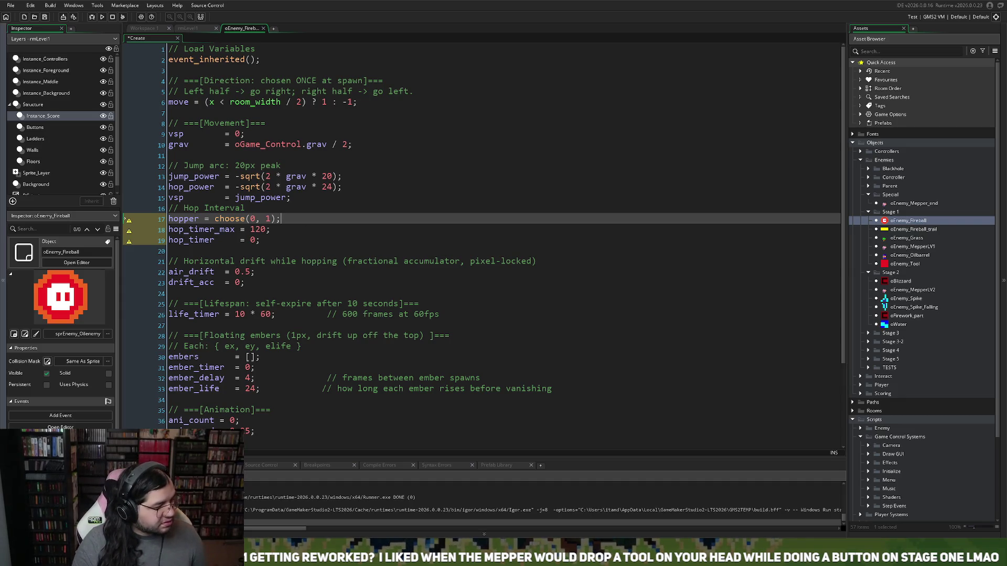
- Add grounded = false; on a new line after hop_timer = 0;
{"action": "left_click", "coordinate": [271, 246]}
{"action": "key", "text": "Up"}
{"action": "scroll", "coordinate": [267, 245], "scroll_direction": "down", "scroll_amount": 4}
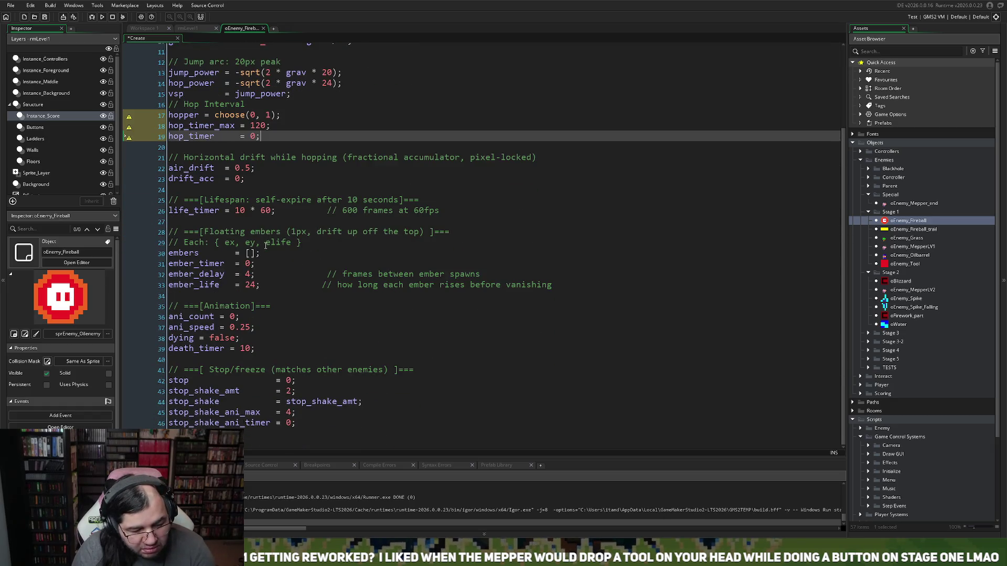
{"action": "scroll", "coordinate": [265, 246], "scroll_direction": "up", "scroll_amount": 4}
{"action": "key", "text": "Return"}
{"action": "type", "text": "grounded"}
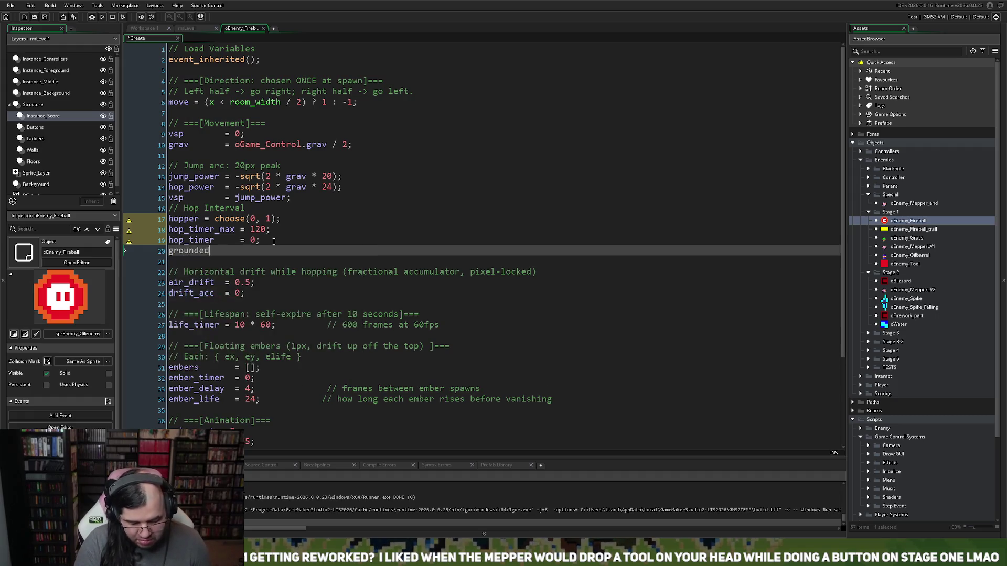
{"action": "type", "text": " = "}
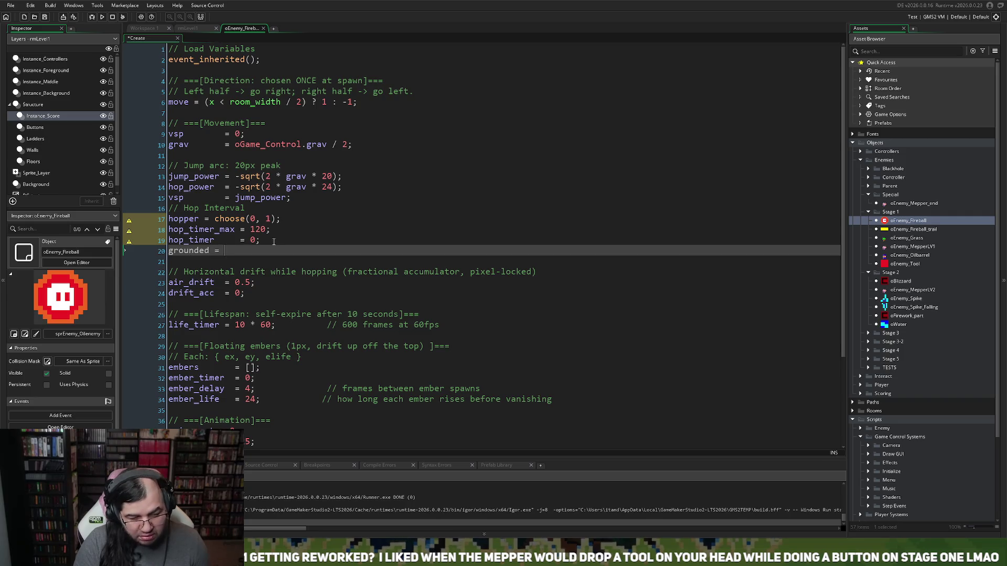
{"action": "type", "text": "false;"}
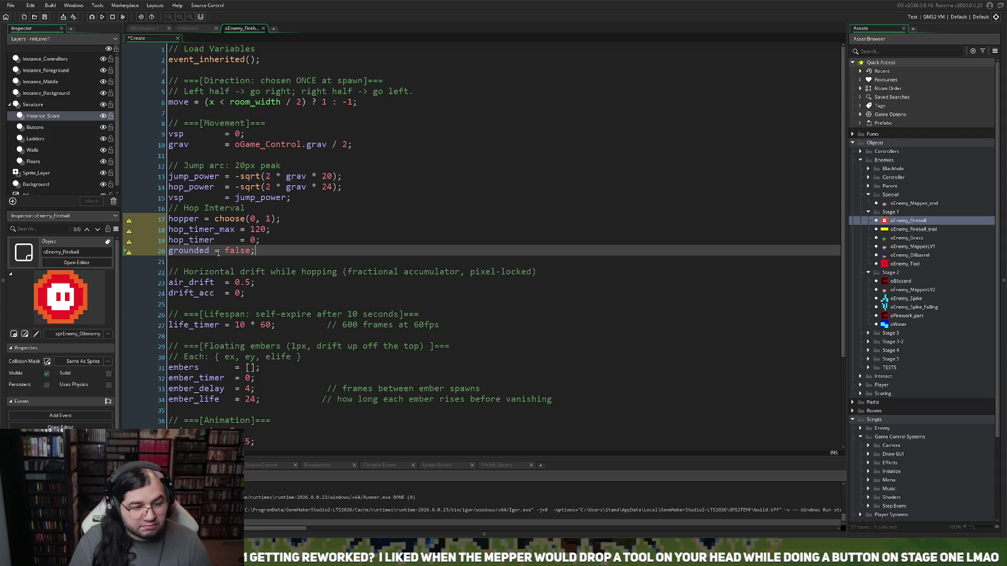
- Open the oEnemy_Fireball Step event code in the full object editor
{"action": "left_click", "coordinate": [179, 30]}
{"action": "double_click", "coordinate": [383, 126]}
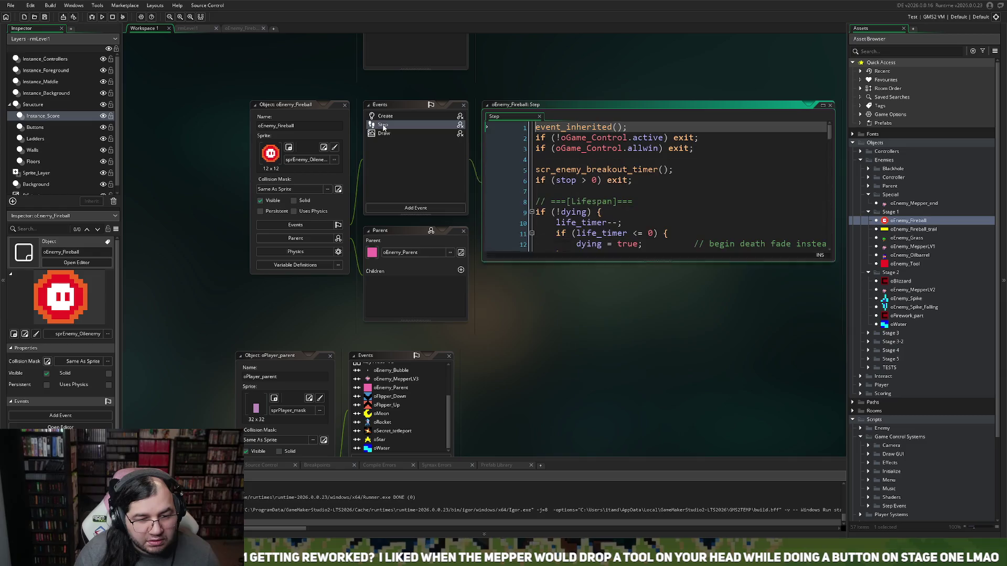
{"action": "left_click", "coordinate": [241, 28]}
{"action": "left_click", "coordinate": [209, 39]}
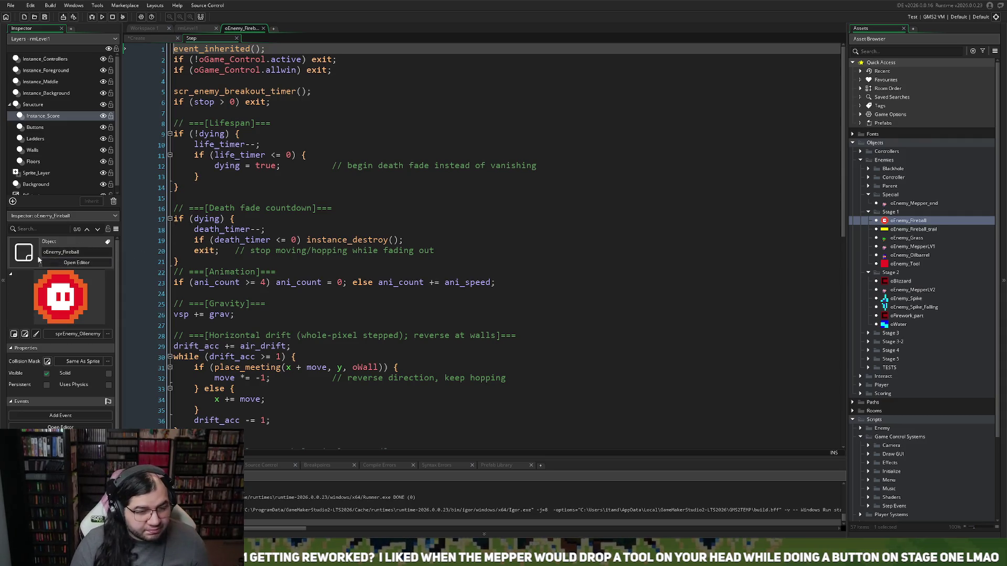
- Insert blank lines at line 58, right after the vertical movement loop
{"action": "scroll", "coordinate": [167, 269], "scroll_direction": "down", "scroll_amount": 1}
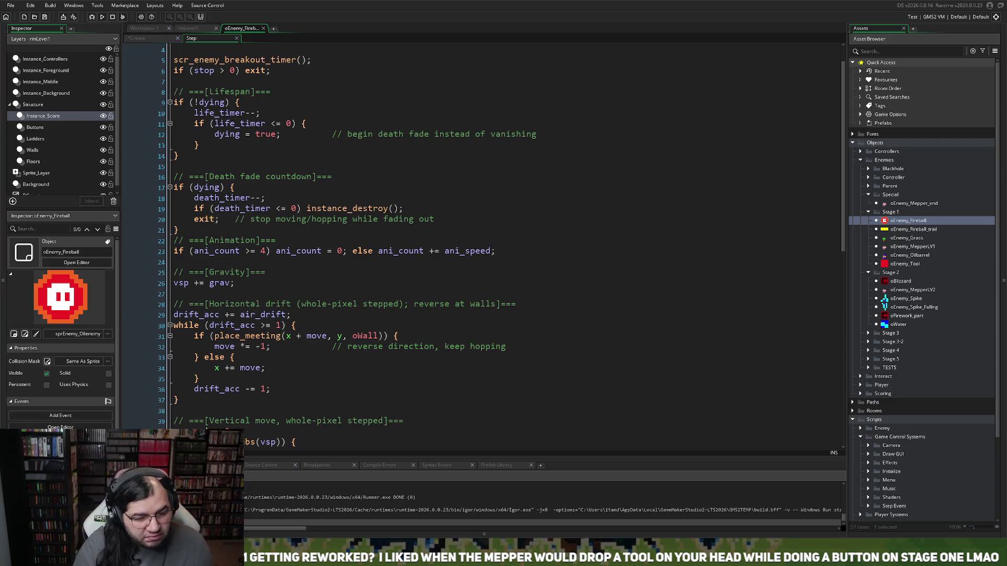
{"action": "scroll", "coordinate": [346, 244], "scroll_direction": "down", "scroll_amount": 3}
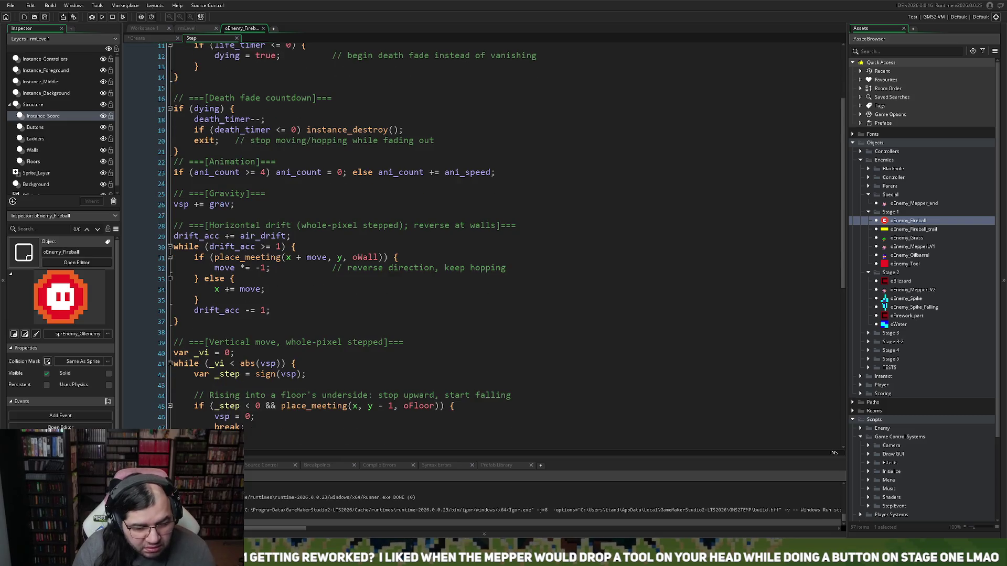
{"action": "scroll", "coordinate": [491, 244], "scroll_direction": "down", "scroll_amount": 2}
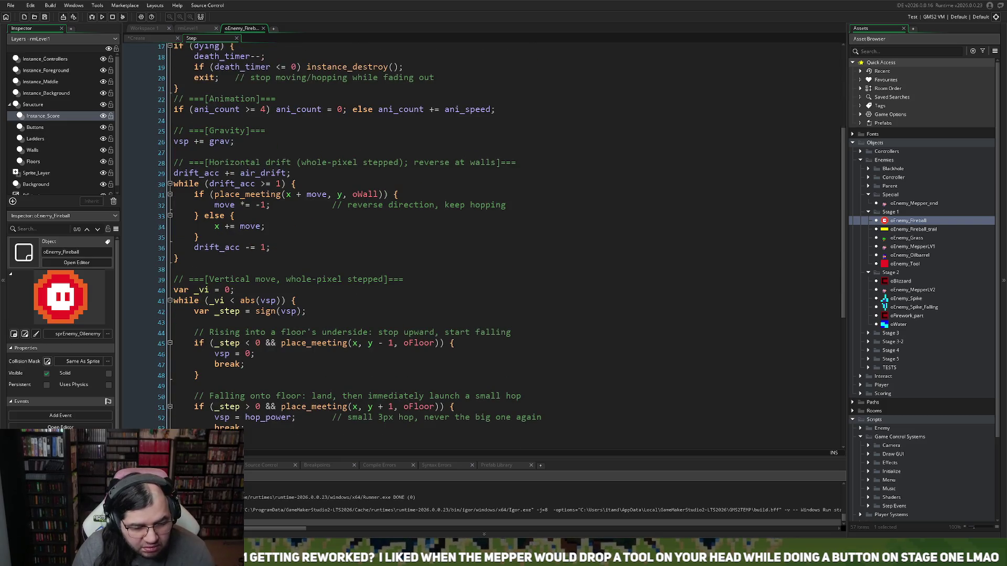
{"action": "scroll", "coordinate": [181, 363], "scroll_direction": "down", "scroll_amount": 4}
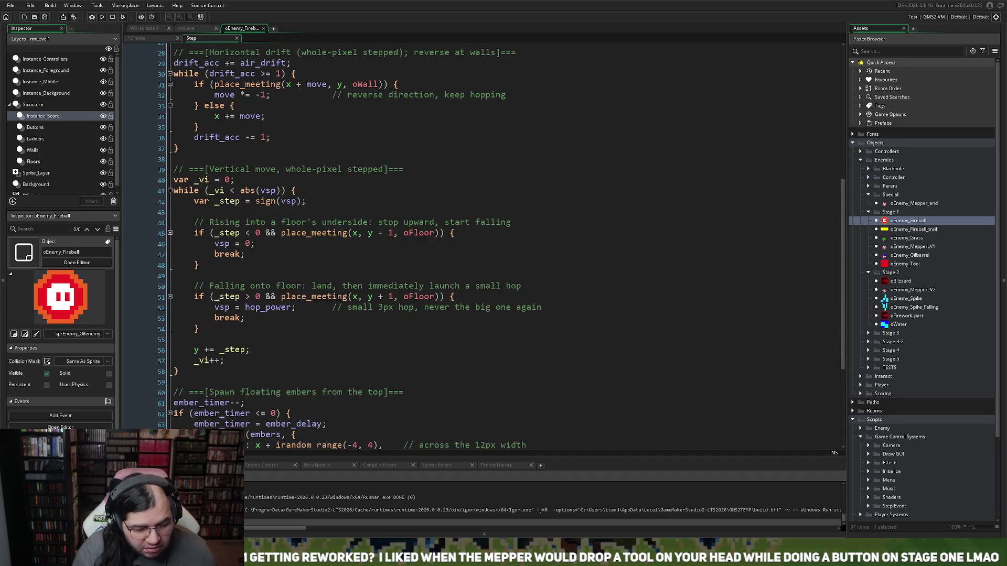
{"action": "left_click", "coordinate": [182, 363]}
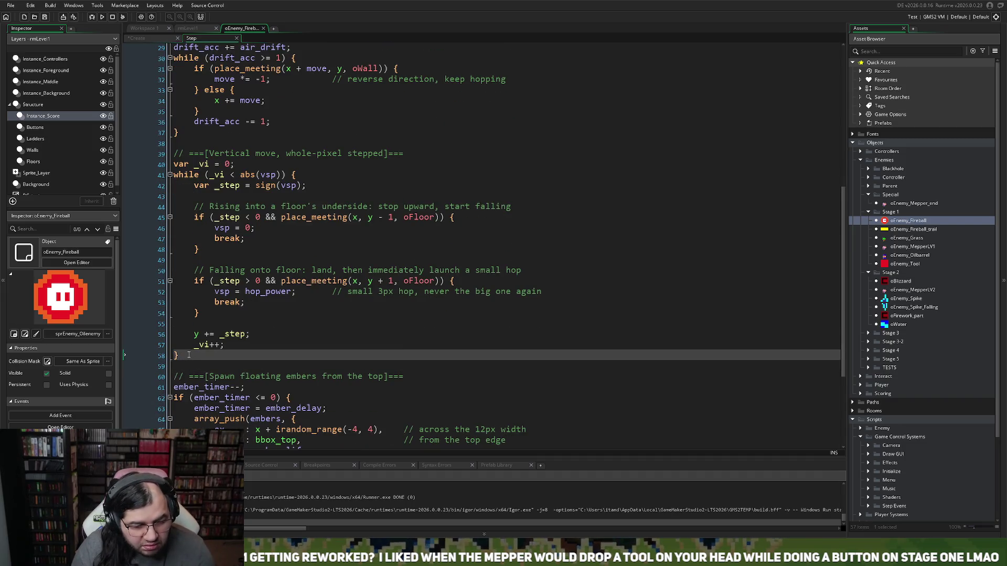
{"action": "key", "text": "Return"}
{"action": "key", "text": "Return"}
{"action": "key", "text": "Up"}
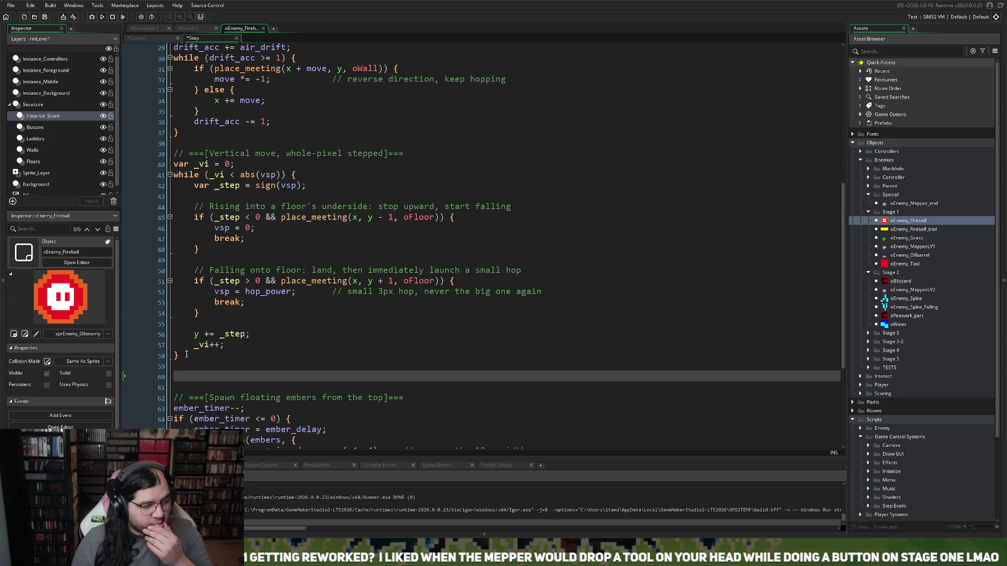
- Write an empty if (grounded) { } block on the new line
{"action": "type", "text": "if (ground"}
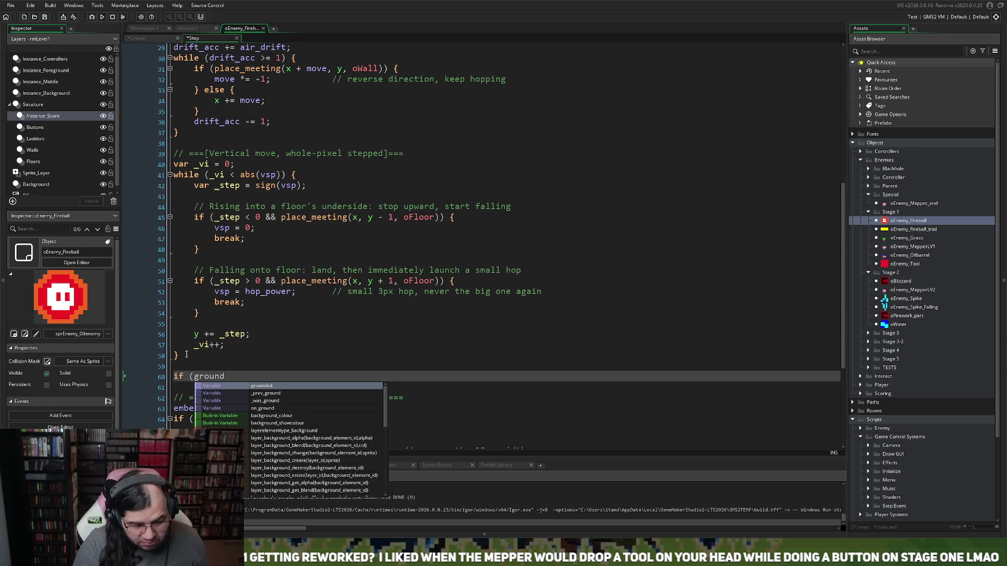
{"action": "type", "text": "n"}
{"action": "key", "text": "Return"}
{"action": "type", "text": ") {"}
{"action": "key", "text": "Return"}
{"action": "key", "text": "Return"}
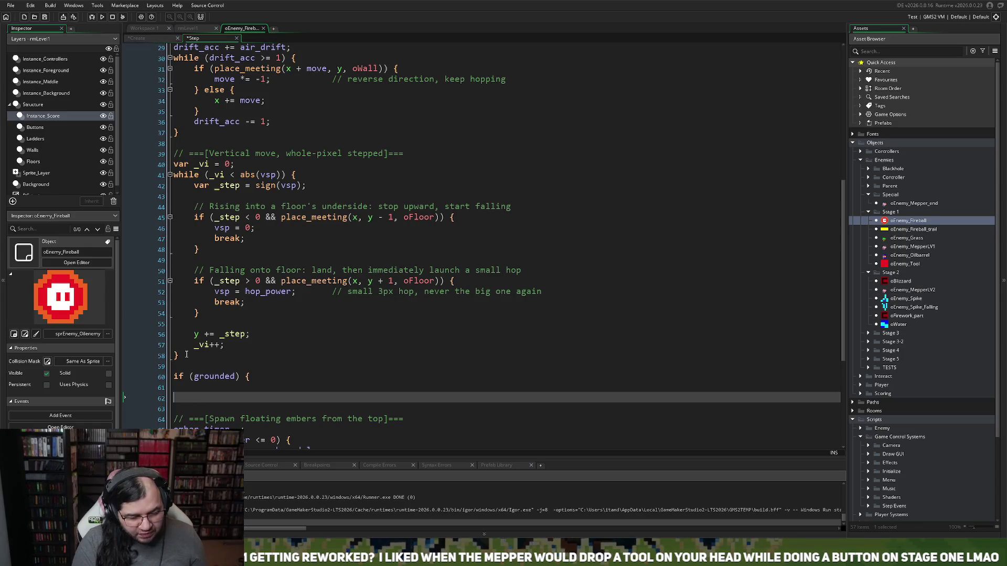
{"action": "type", "text": "}"}
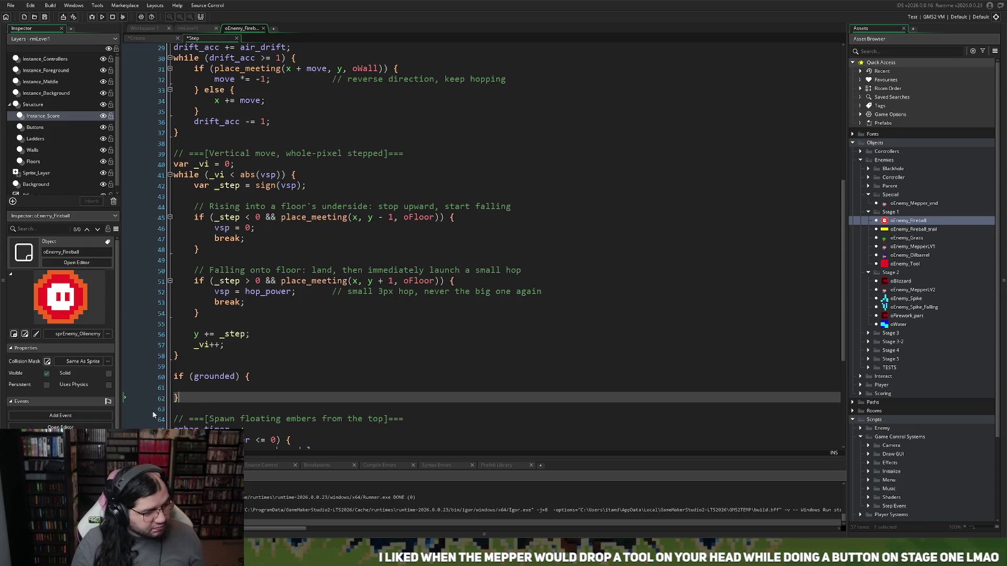
- Put hop_timer--; inside the grounded block and add a blank line above it
{"action": "left_click", "coordinate": [186, 389]}
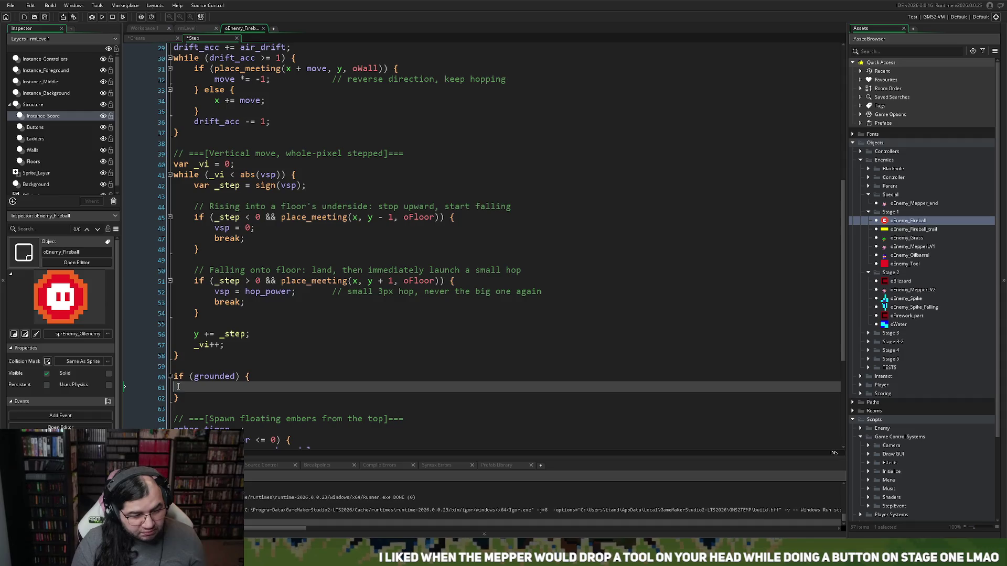
{"action": "type", "text": "hop"}
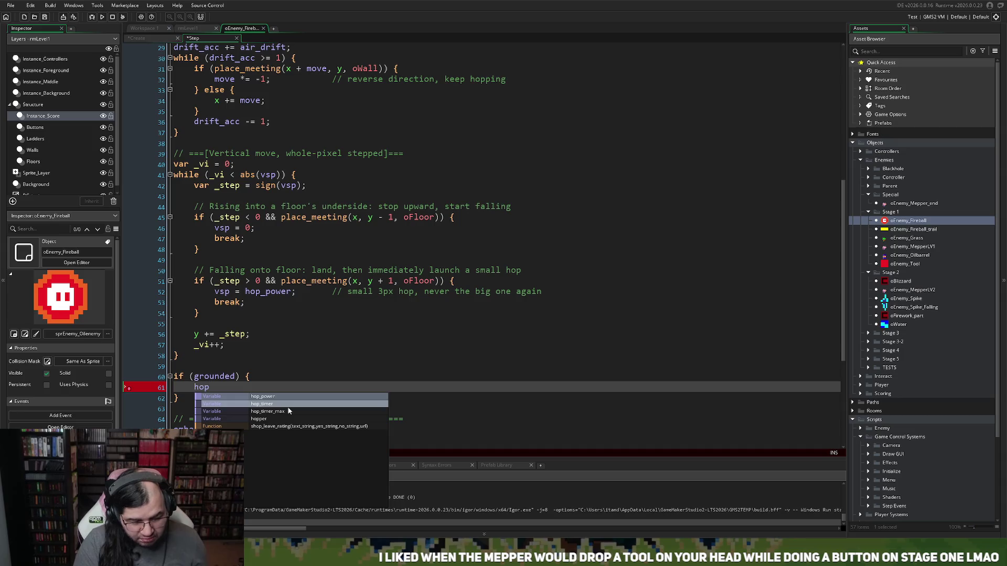
{"action": "key", "text": "Return"}
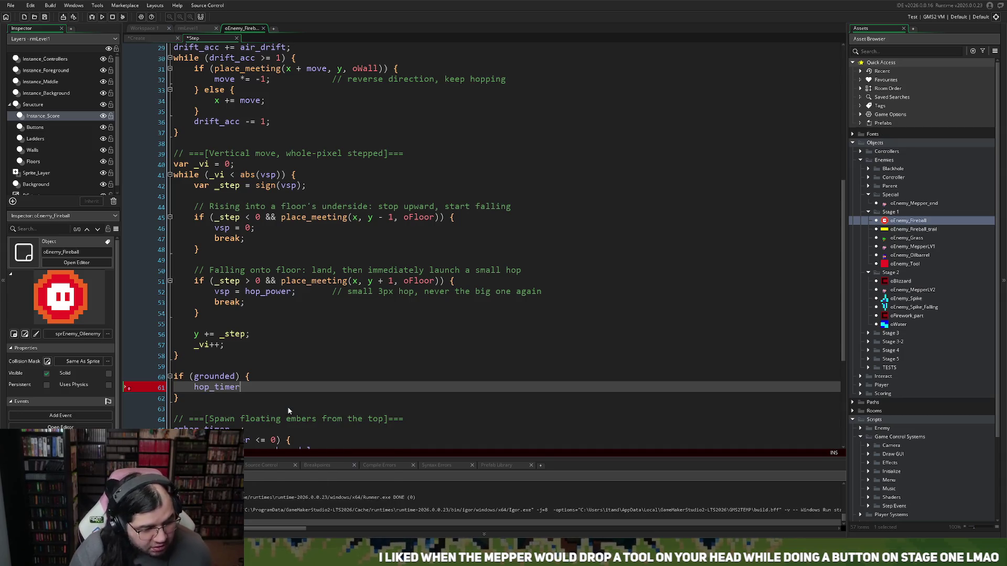
{"action": "type", "text": "--;"}
{"action": "key", "text": "Return"}
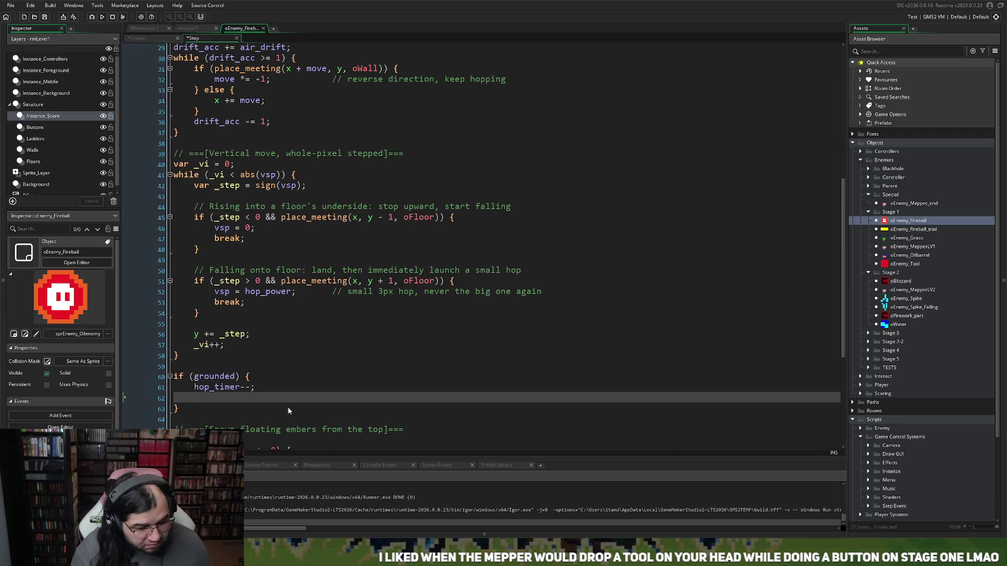
{"action": "left_click", "coordinate": [179, 366]}
{"action": "key", "text": "Return"}
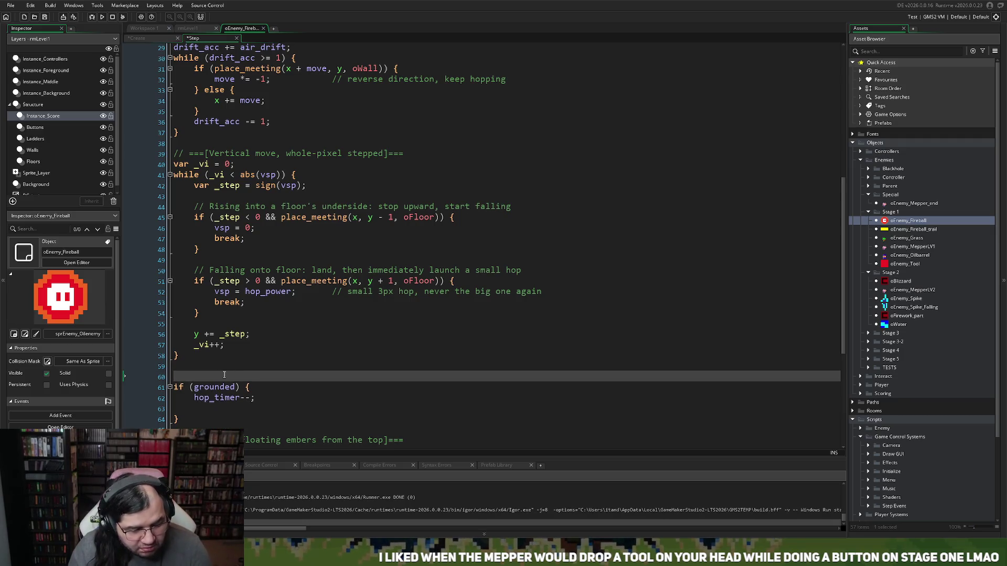
- Add if (hopper) { above the grounded block and indent the block beneath it
{"action": "type", "text": "if ("}
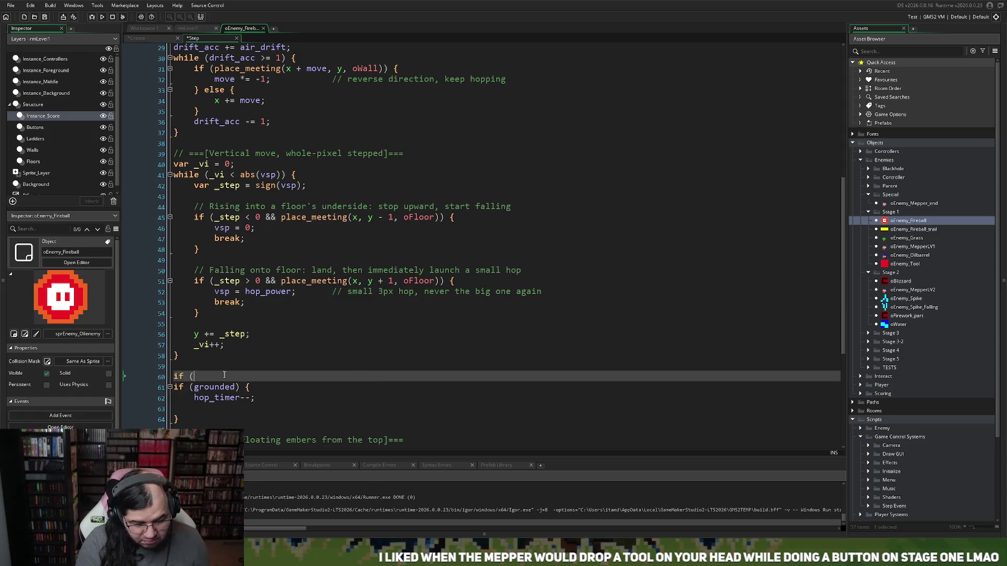
{"action": "type", "text": "hopper) {"}
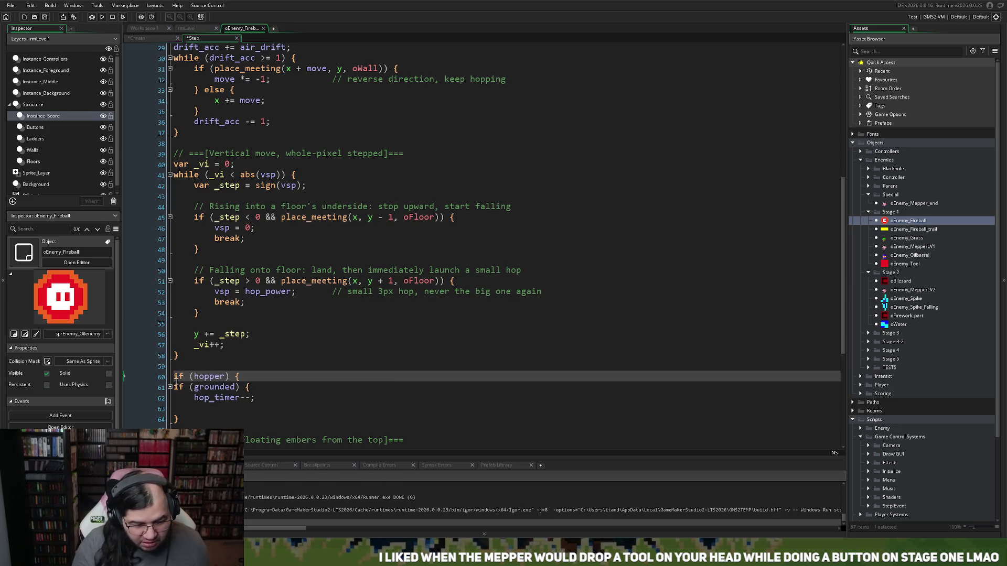
{"action": "left_click_drag", "start_coordinate": [181, 419], "coordinate": [171, 388]}
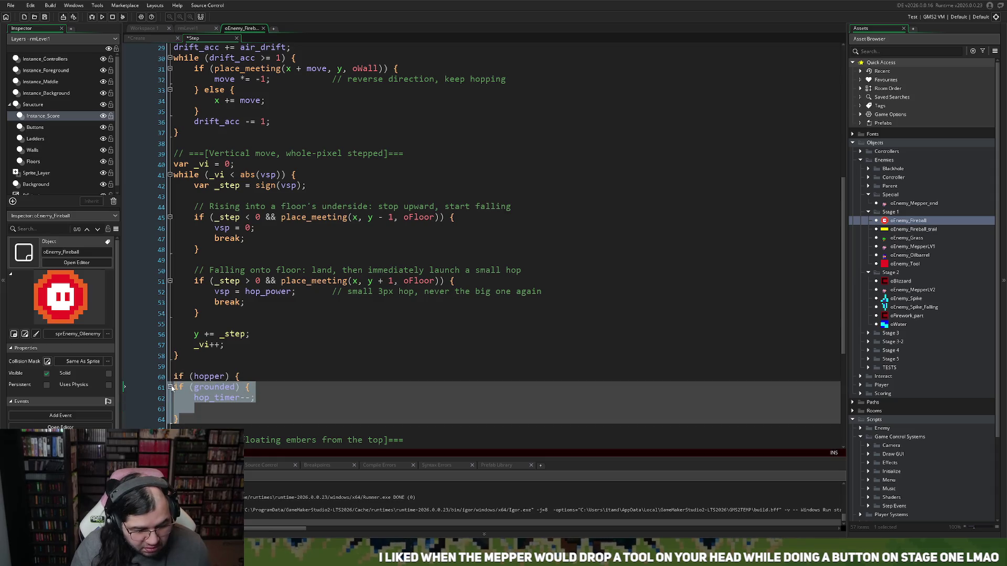
{"action": "key", "text": "Tab"}
{"action": "left_click", "coordinate": [215, 419]}
{"action": "key", "text": "Return"}
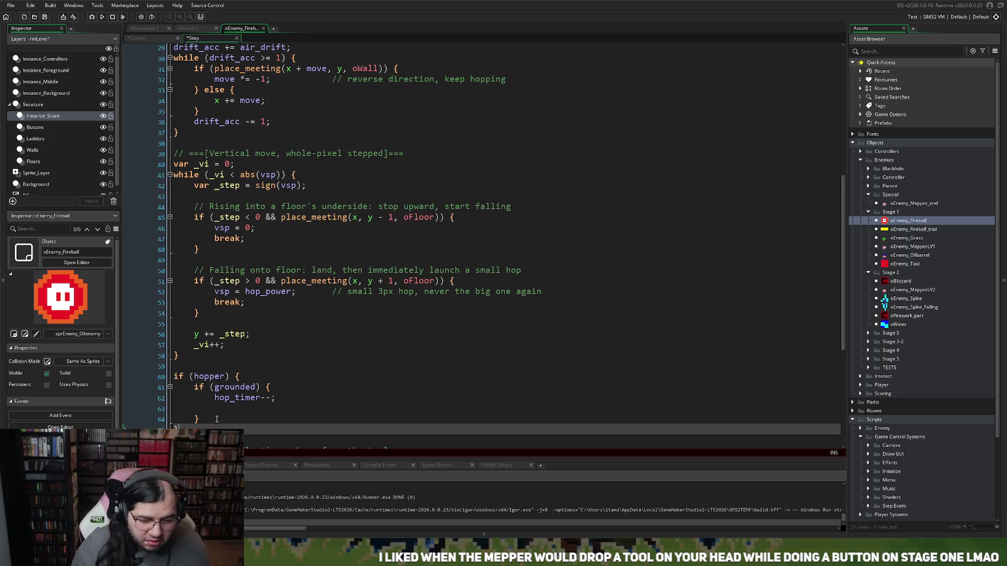
{"action": "left_click", "coordinate": [230, 407]}
{"action": "key", "text": "Tab"}
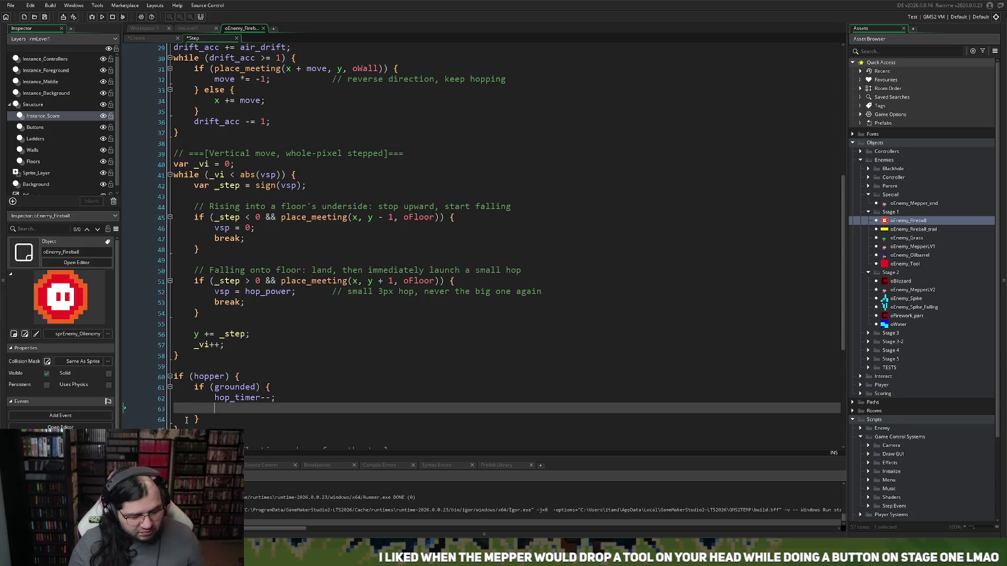
- Inside the grounded block, add if (hop_timer <= 0) { vsp = hop_power; ground = false; }
{"action": "type", "text": "if ("}
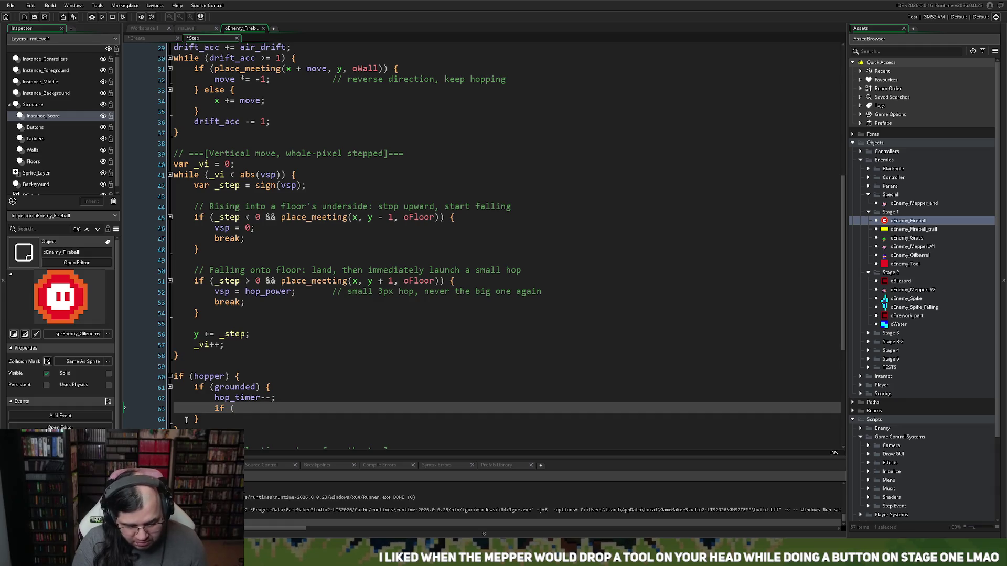
{"action": "type", "text": "hop_"}
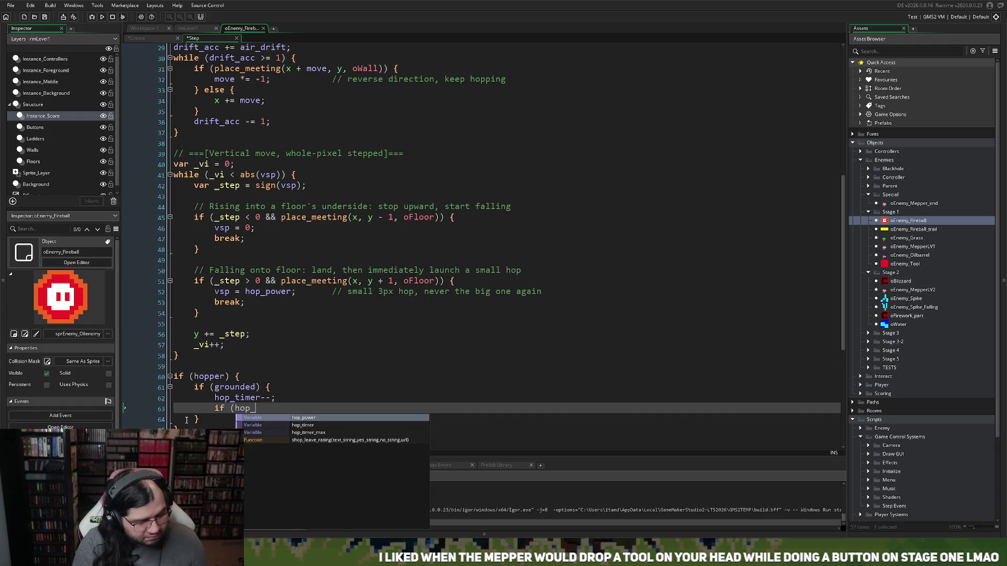
{"action": "type", "text": "tinm"}
{"action": "key", "text": "BackSpace"}
{"action": "key", "text": "BackSpace"}
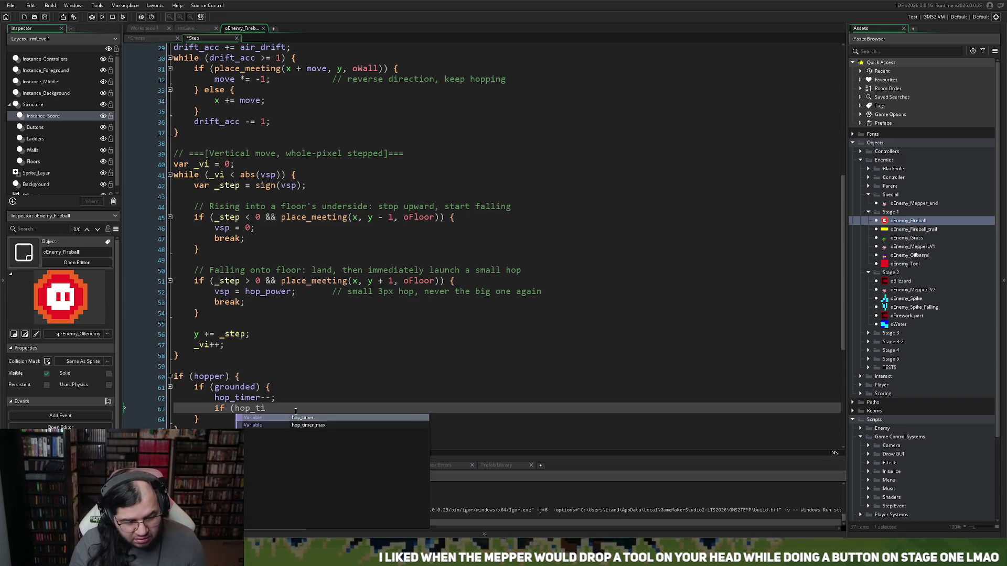
{"action": "left_click", "coordinate": [294, 419]}
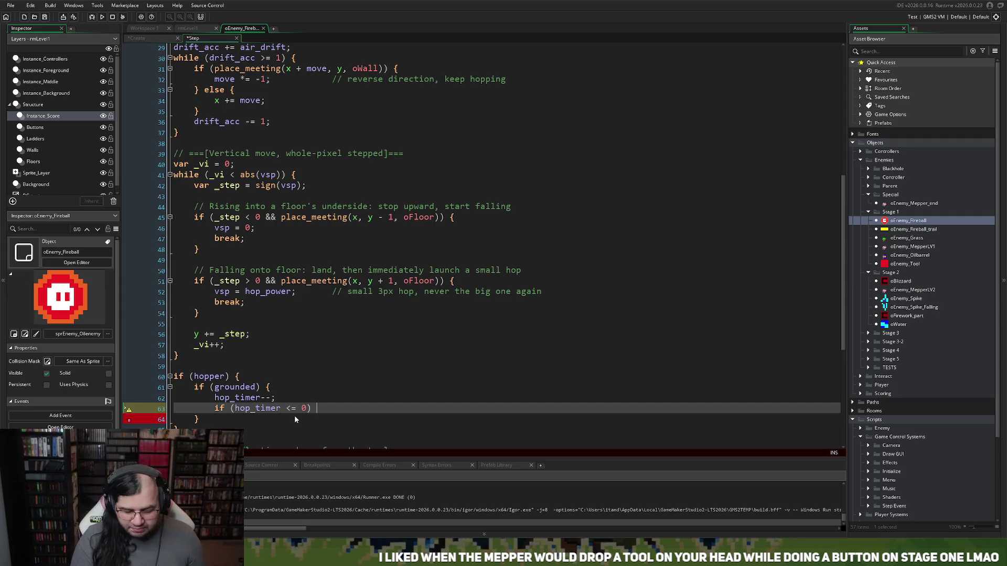
{"action": "type", "text": "{"}
{"action": "key", "text": "Return"}
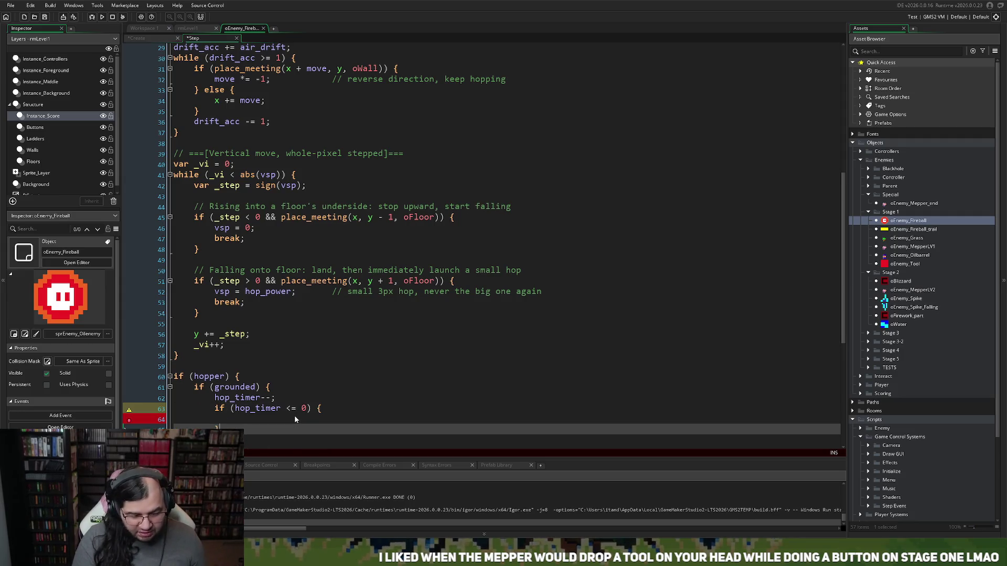
{"action": "left_click", "coordinate": [210, 417]}
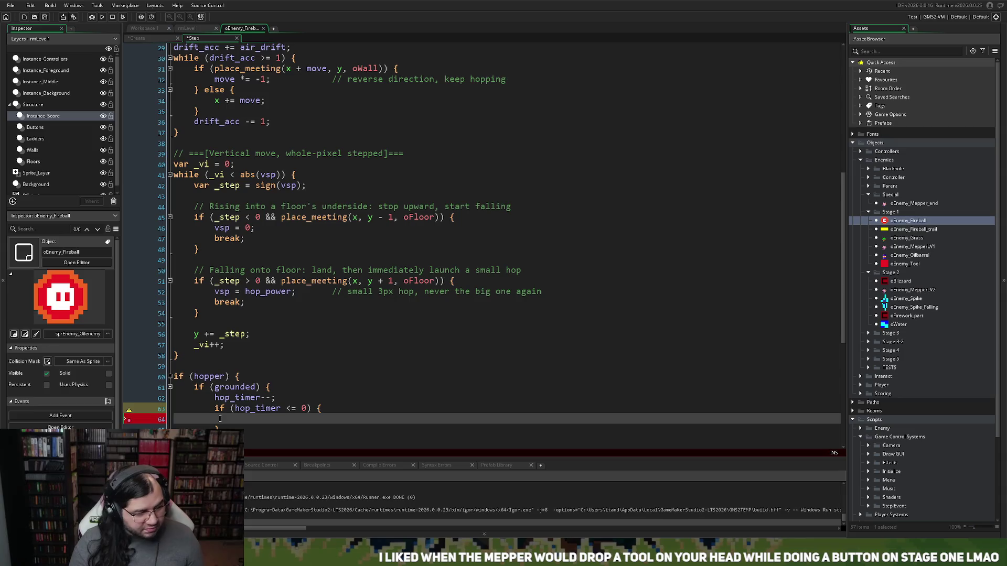
{"action": "type", "text": "gro"}
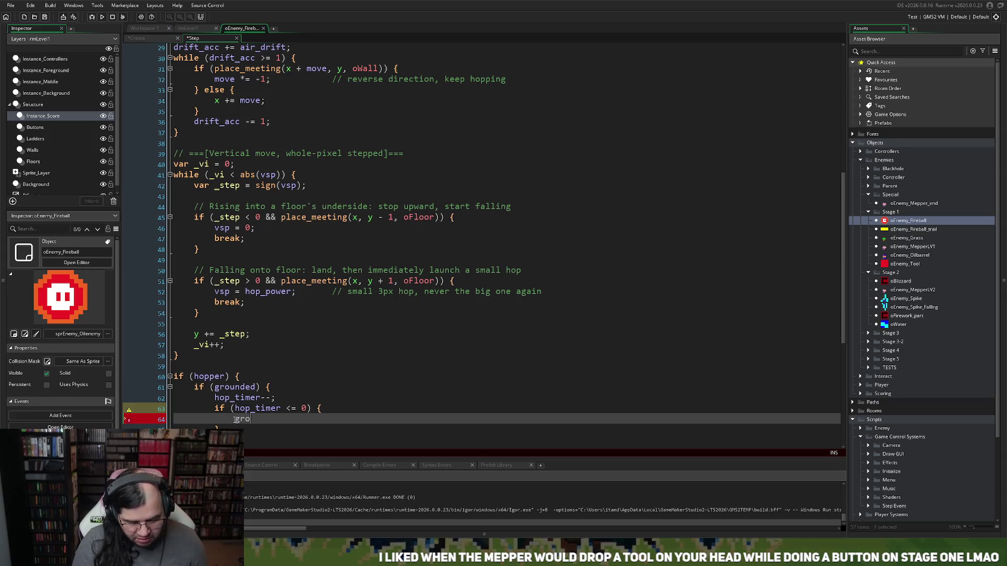
{"action": "type", "text": "und = false;"}
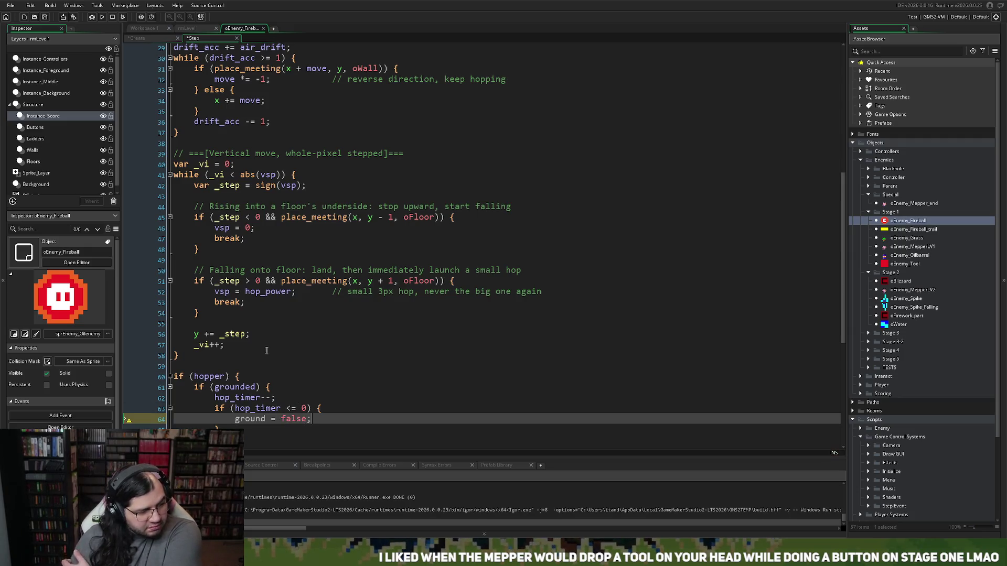
{"action": "left_click", "coordinate": [233, 419]}
{"action": "key", "text": "Return"}
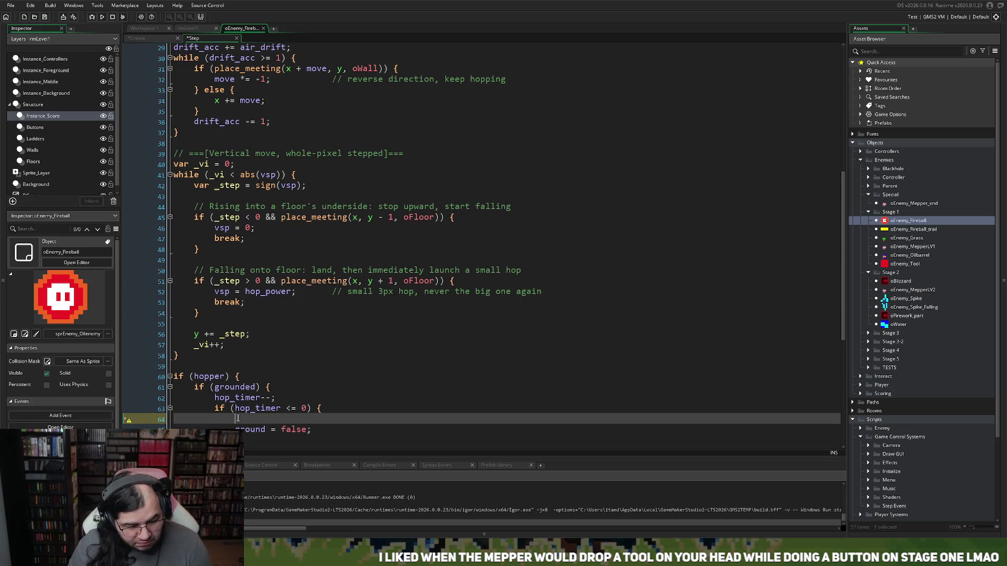
{"action": "type", "text": "vsp = "}
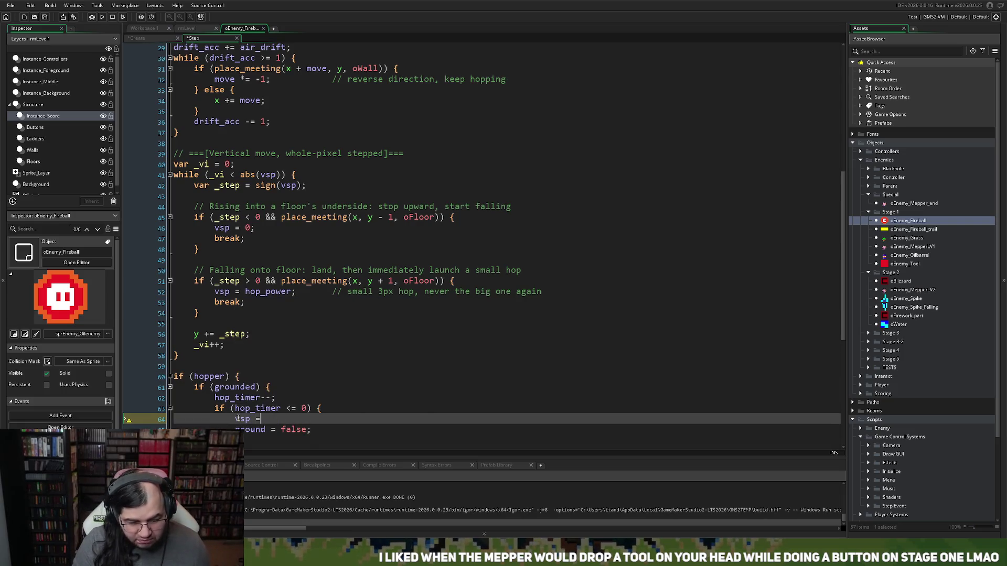
{"action": "type", "text": "hop"}
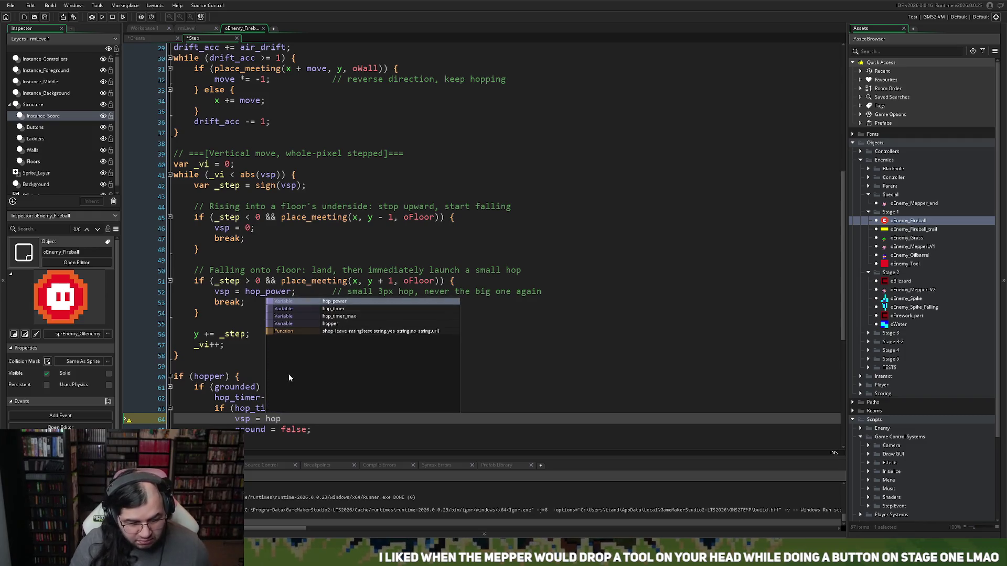
{"action": "left_click", "coordinate": [357, 303]}
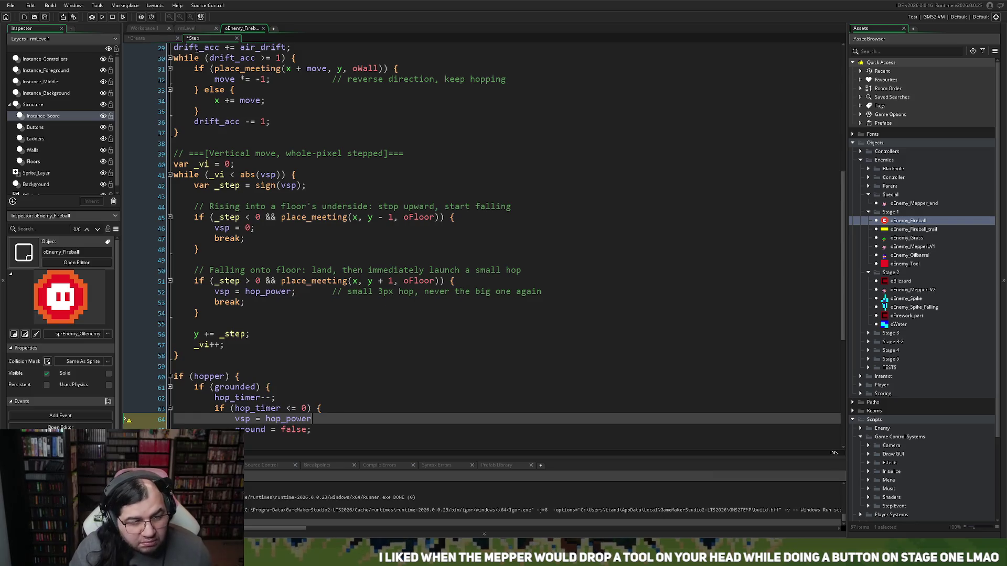
{"action": "left_click", "coordinate": [152, 37]}
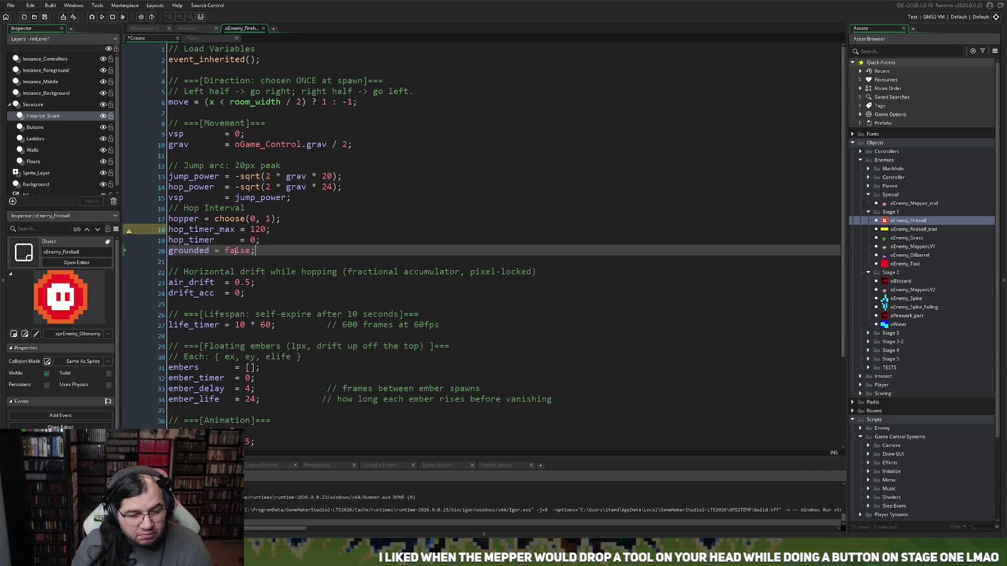
- Change 24 to 1 in the hop_power formula and copy that line
{"action": "left_click", "coordinate": [334, 188]}
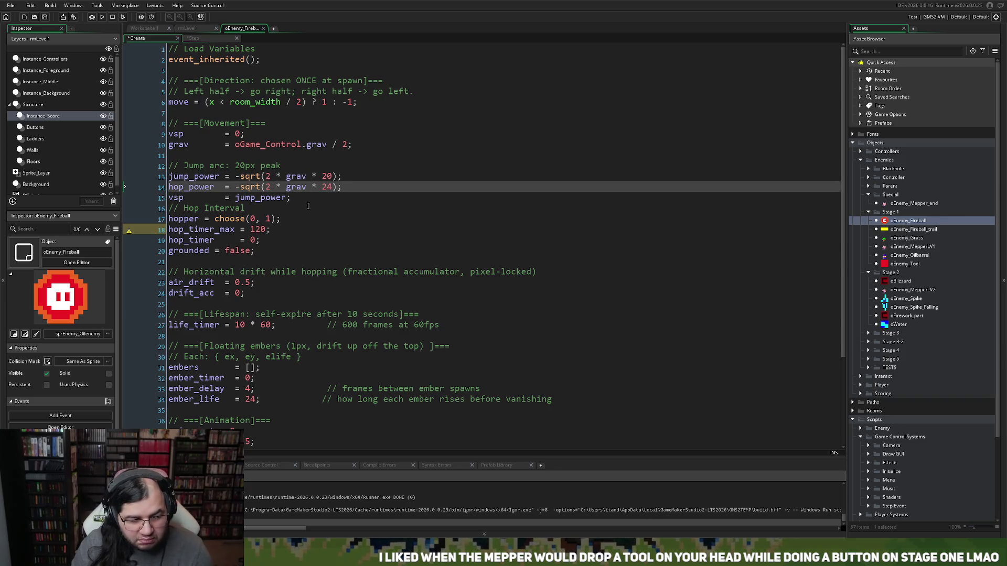
{"action": "left_click_drag", "start_coordinate": [344, 189], "coordinate": [165, 194]}
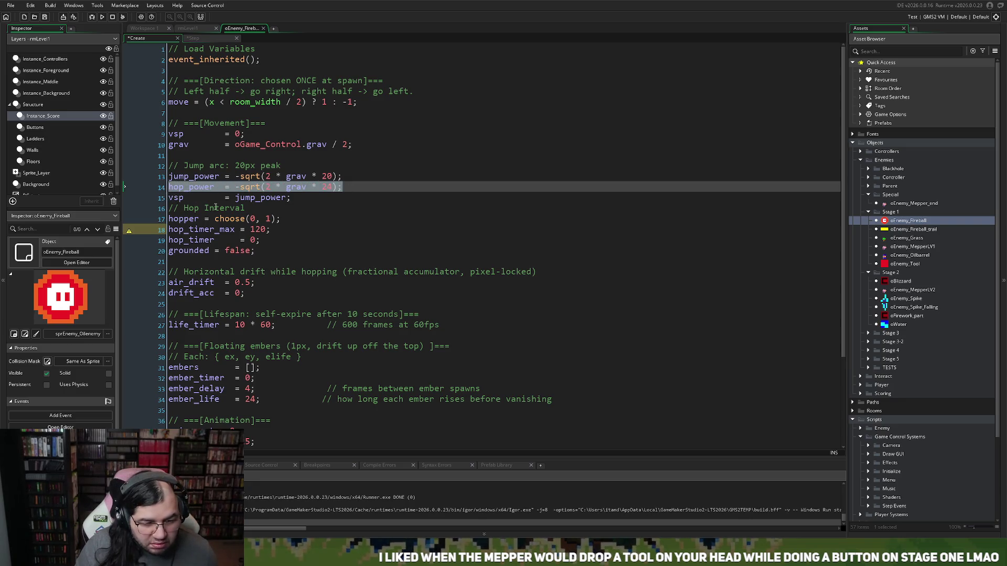
{"action": "left_click", "coordinate": [330, 188]}
{"action": "key", "text": "BackSpace"}
{"action": "key", "text": "BackSpace"}
{"action": "type", "text": "1"}
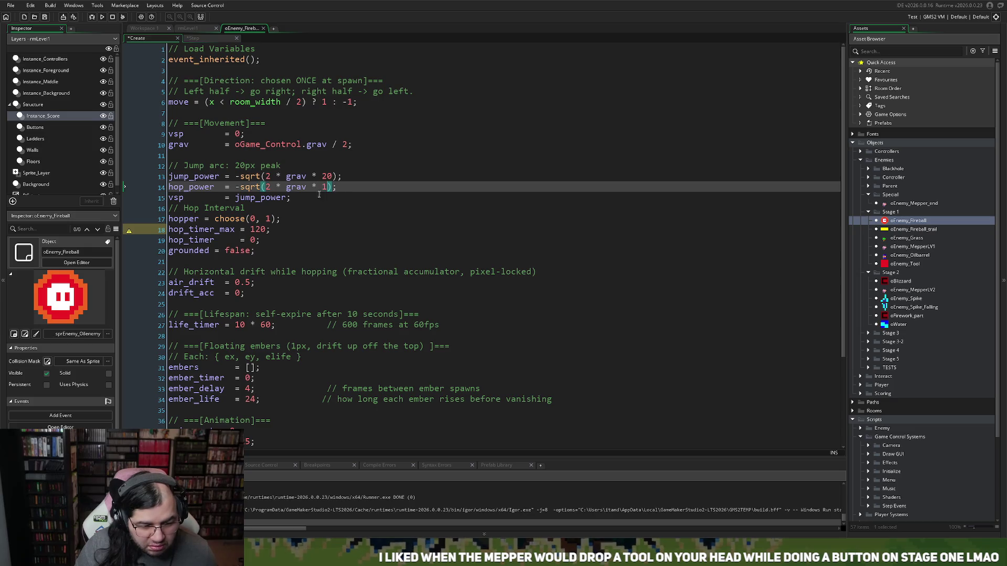
{"action": "left_click_drag", "start_coordinate": [346, 187], "coordinate": [165, 189]}
{"action": "key", "text": "ctrl+c"}
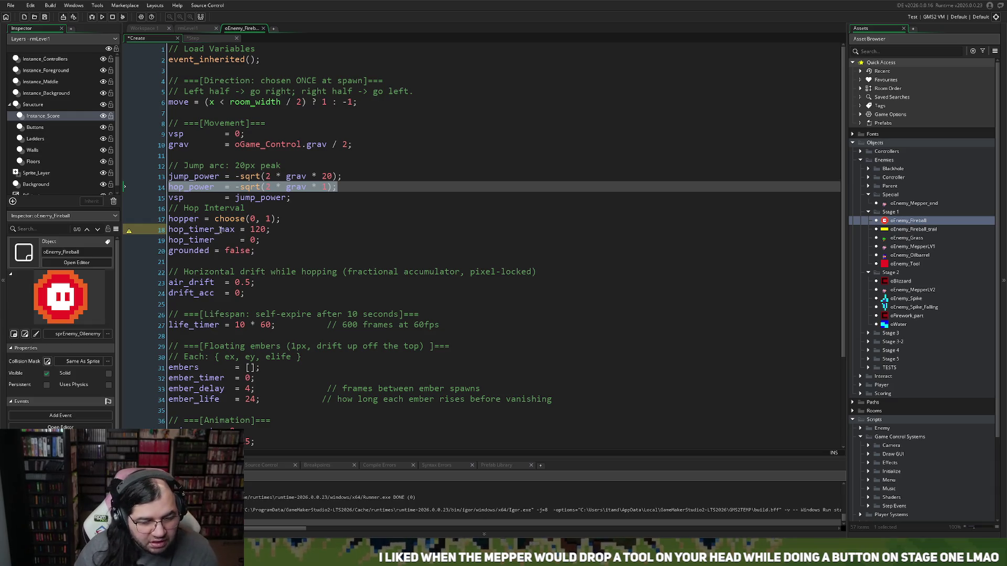
- Add if (hopper) hop_power = -sqrt(2 * grav * 24) below the hopper line
{"action": "left_click", "coordinate": [175, 229]}
{"action": "key", "text": "Return"}
{"action": "key", "text": "Up"}
{"action": "type", "text": "if ("}
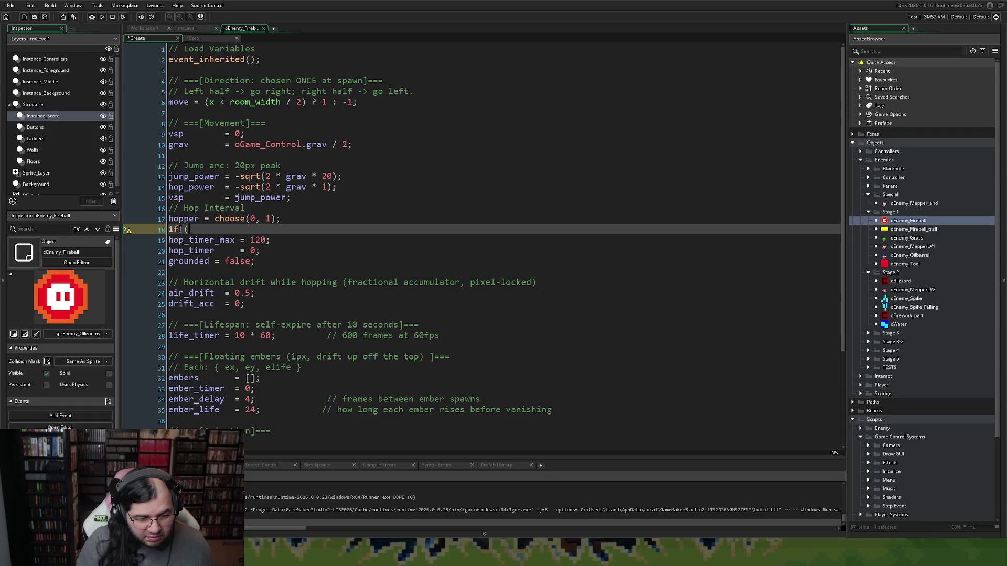
{"action": "type", "text": "hop"}
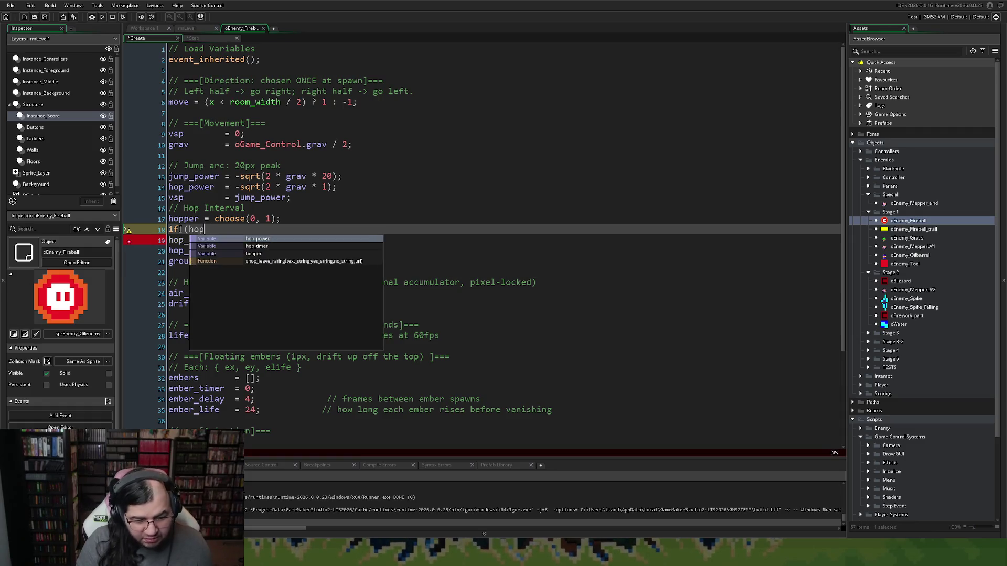
{"action": "type", "text": "per)"}
{"action": "key", "text": "ctrl+v"}
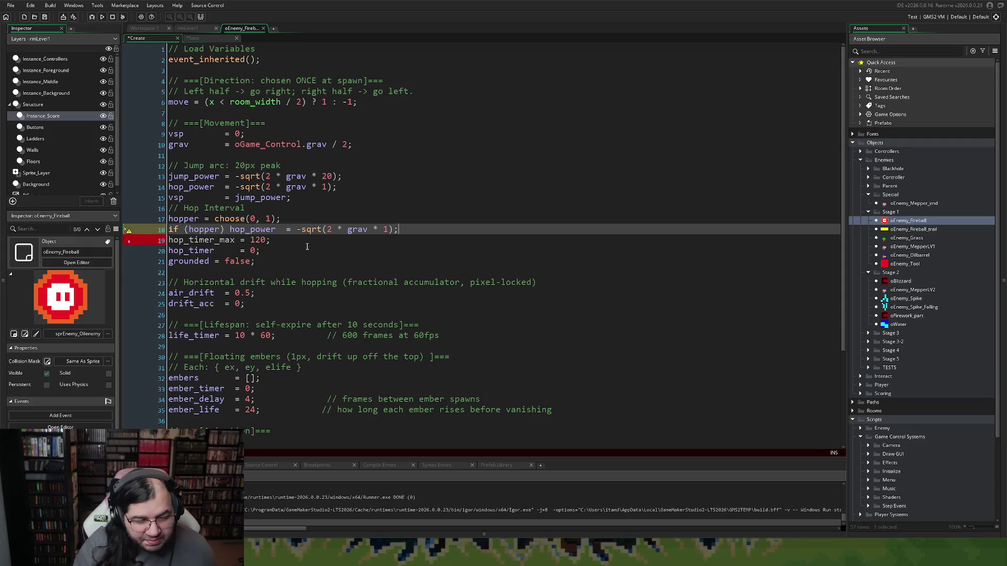
{"action": "left_click", "coordinate": [385, 230]}
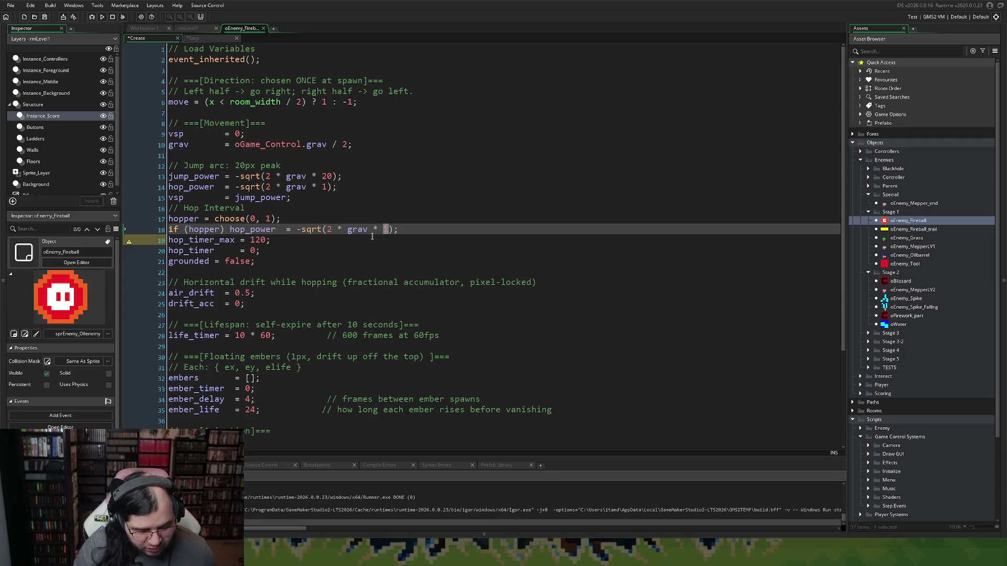
{"action": "type", "text": "24"}
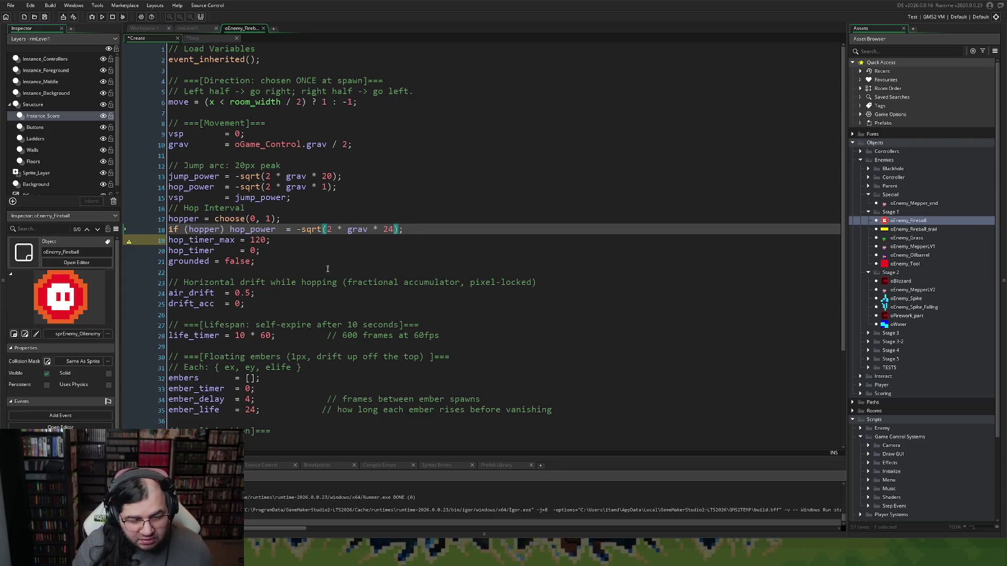
- Correct 'ground = false' to 'grounded = false' on line 65 of the Step code
{"action": "left_click", "coordinate": [205, 40]}
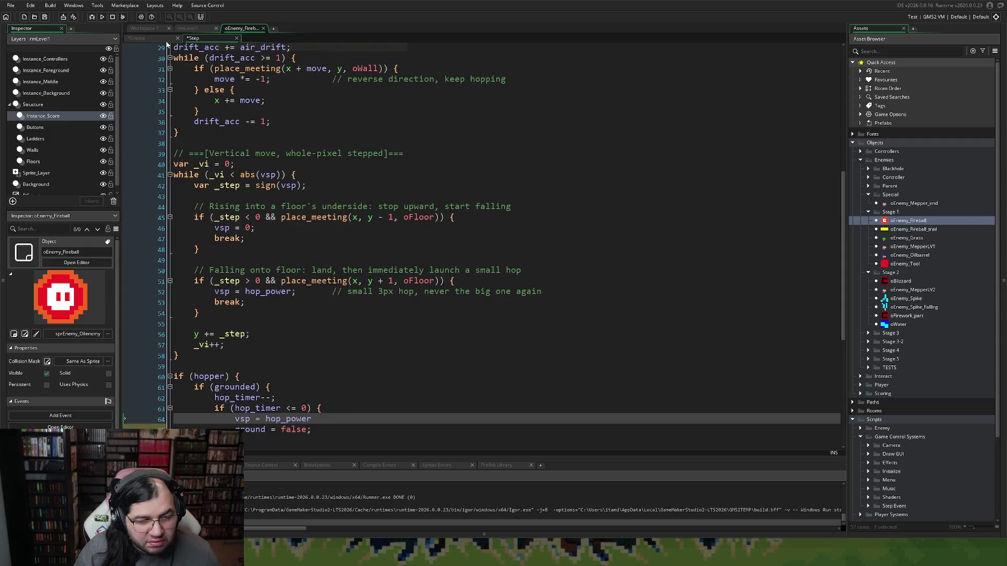
{"action": "left_click", "coordinate": [141, 38]}
{"action": "left_click", "coordinate": [204, 38]}
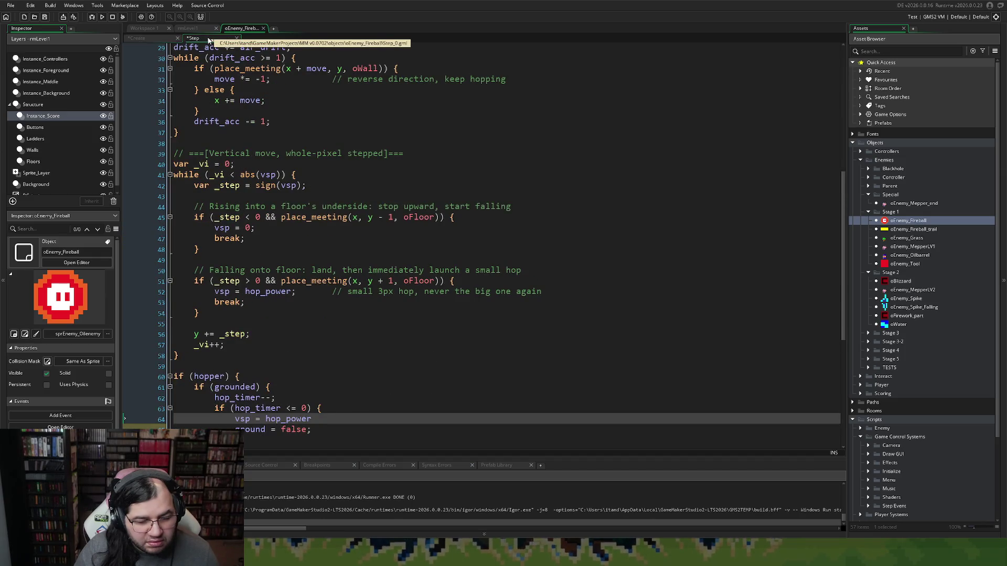
{"action": "scroll", "coordinate": [220, 303], "scroll_direction": "down", "scroll_amount": 2}
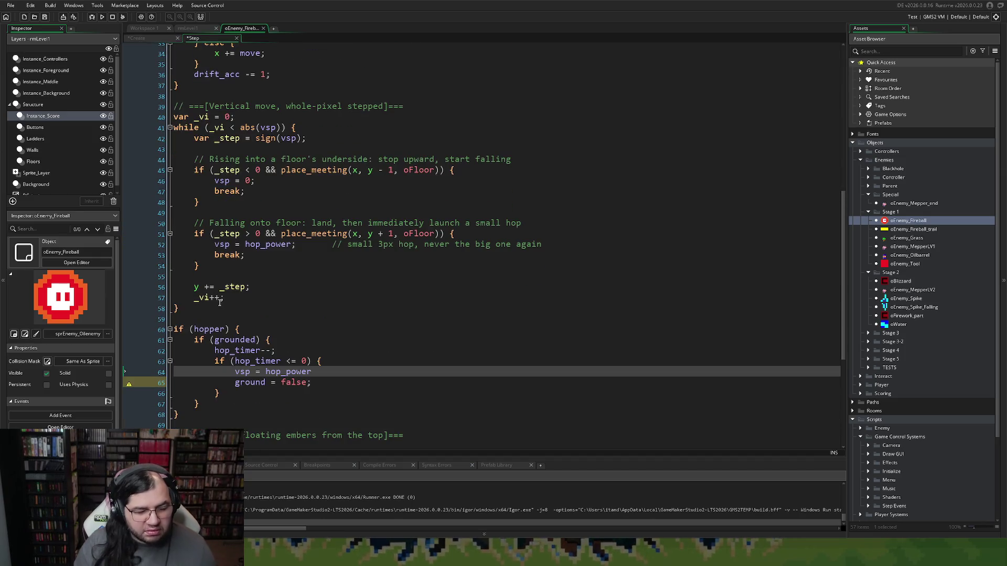
{"action": "left_click", "coordinate": [267, 383]}
{"action": "type", "text": "ed"}
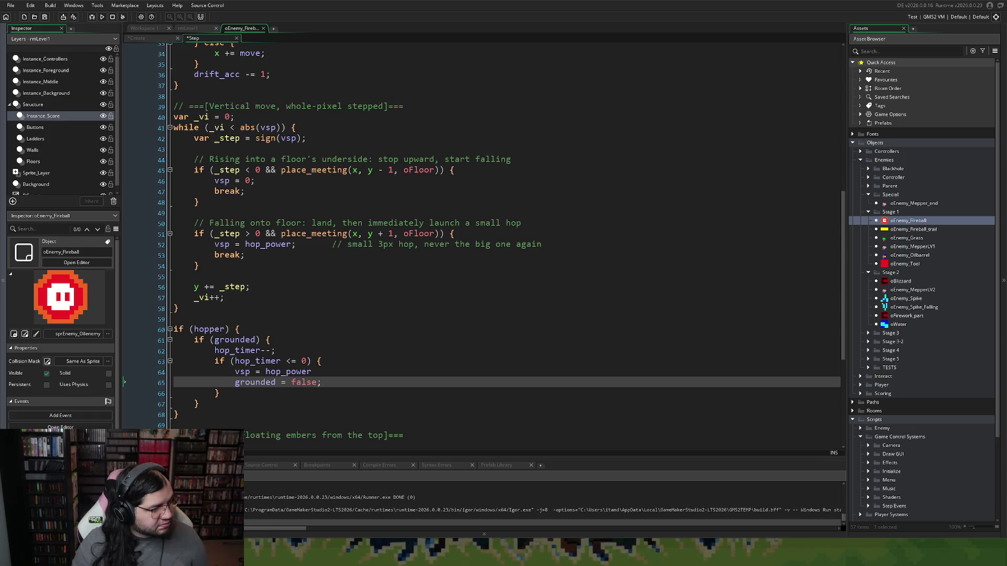
{"action": "scroll", "coordinate": [245, 114], "scroll_direction": "up", "scroll_amount": 3}
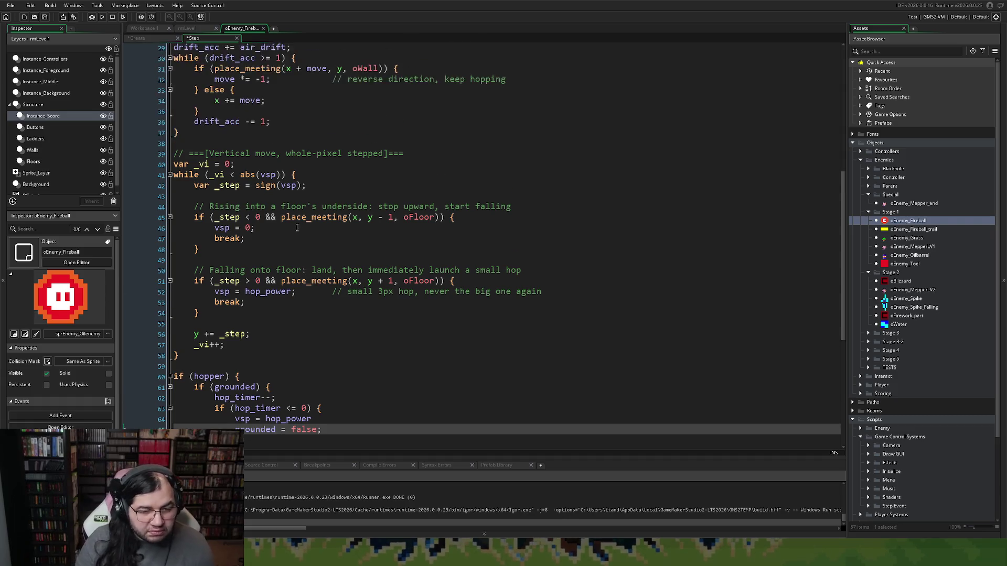
{"action": "left_click", "coordinate": [150, 39]}
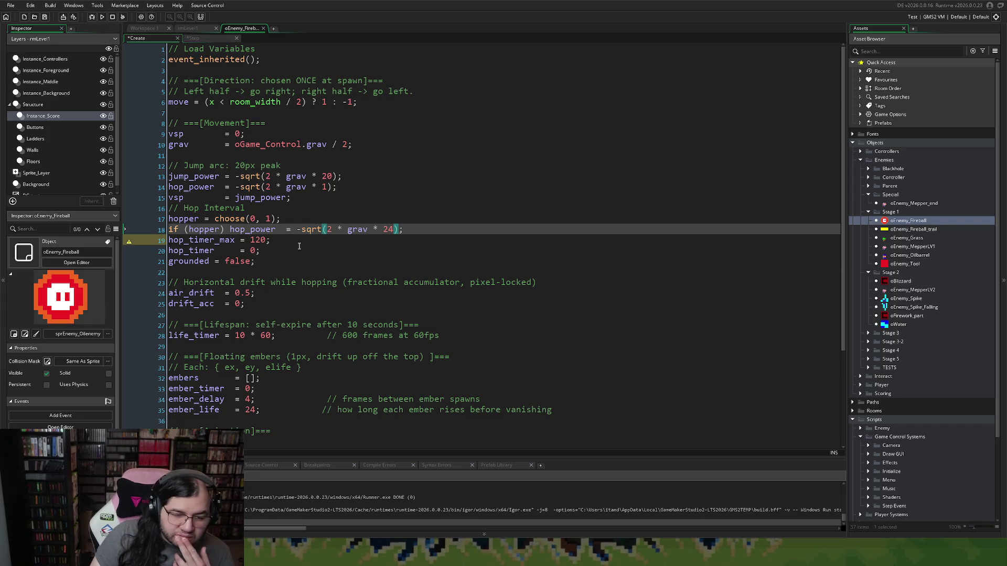
- Delete the 'small 3px hop' comment trailing vsp = hop_power; on line 52
{"action": "left_click", "coordinate": [202, 39]}
{"action": "scroll", "coordinate": [326, 259], "scroll_direction": "down", "scroll_amount": 2}
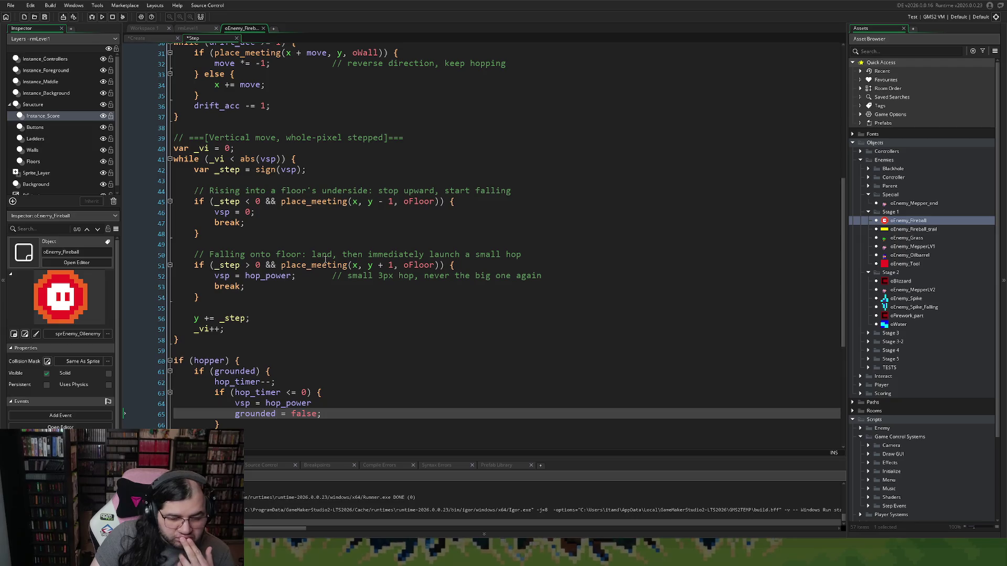
{"action": "scroll", "coordinate": [324, 260], "scroll_direction": "up", "scroll_amount": 3}
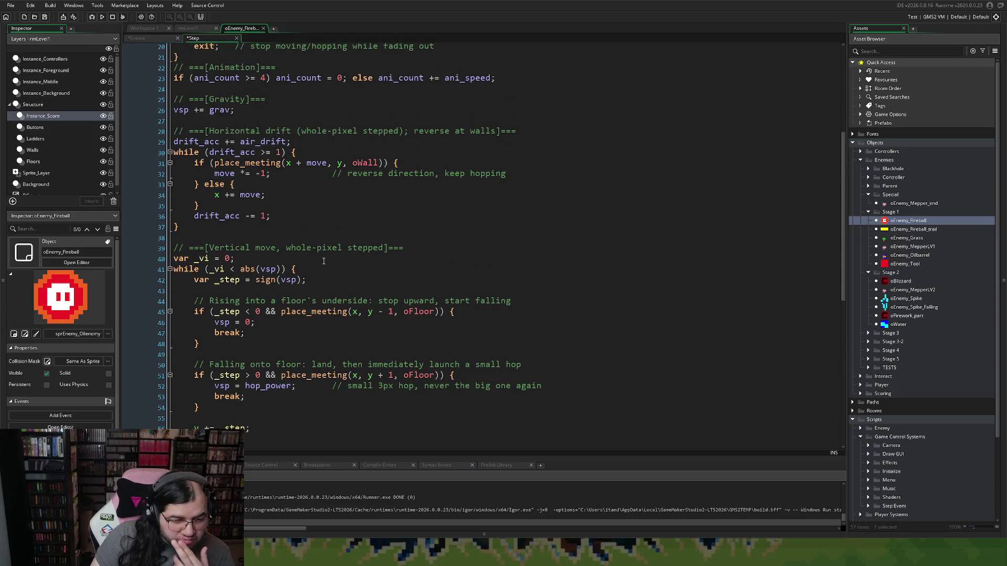
{"action": "scroll", "coordinate": [323, 261], "scroll_direction": "down", "scroll_amount": 3}
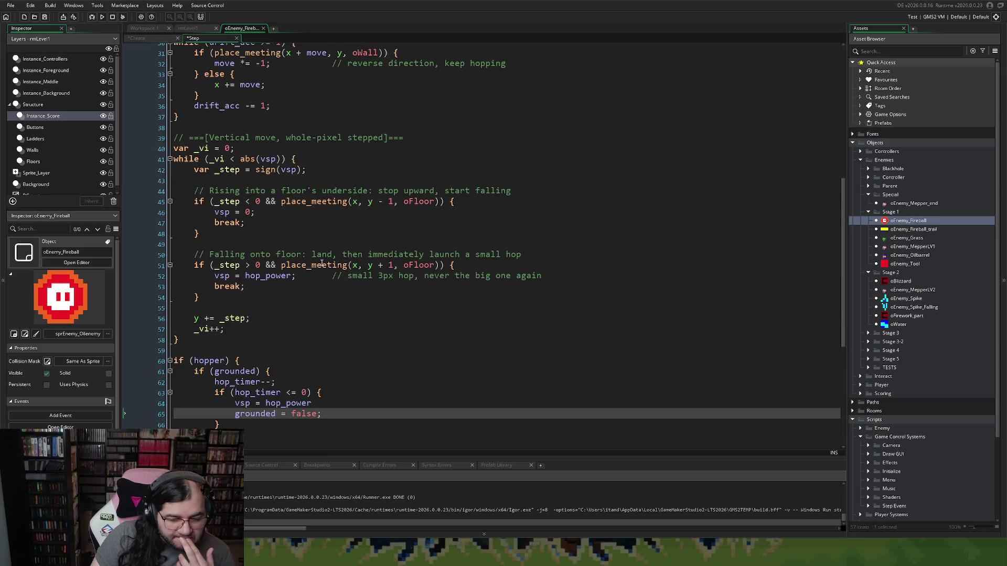
{"action": "scroll", "coordinate": [324, 264], "scroll_direction": "up", "scroll_amount": 5}
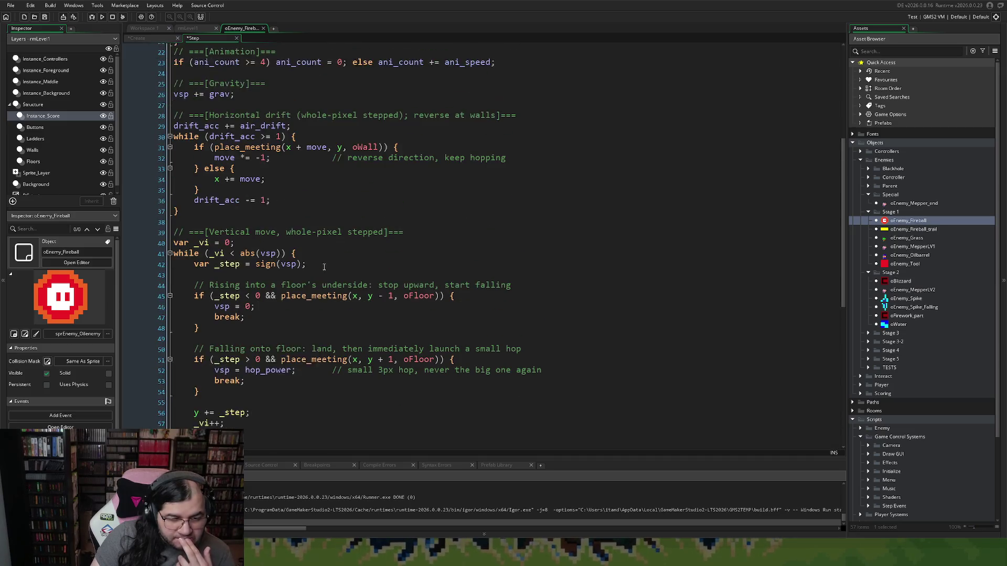
{"action": "scroll", "coordinate": [324, 267], "scroll_direction": "down", "scroll_amount": 1}
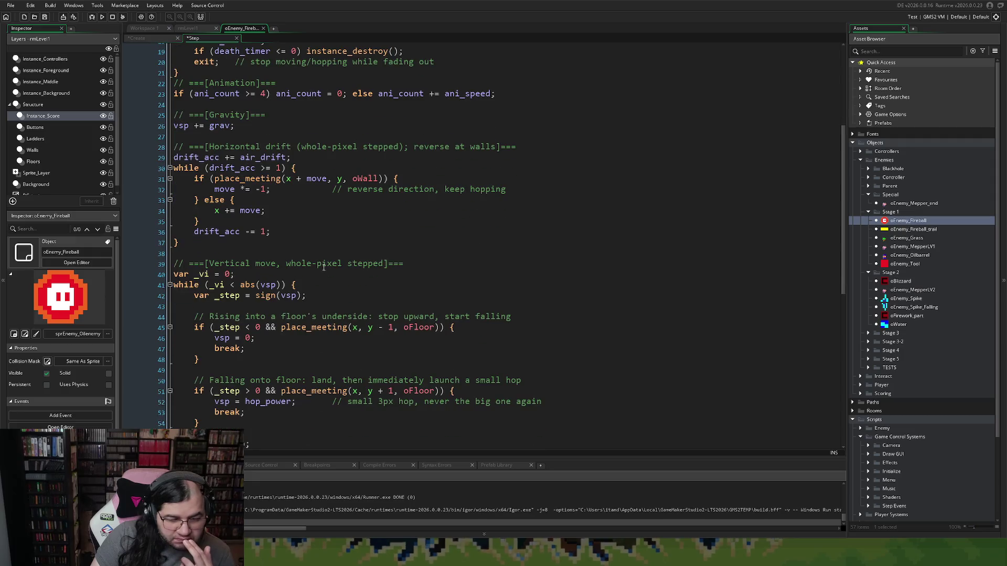
{"action": "scroll", "coordinate": [324, 266], "scroll_direction": "down", "scroll_amount": 1}
{"action": "scroll", "coordinate": [324, 265], "scroll_direction": "down", "scroll_amount": 2}
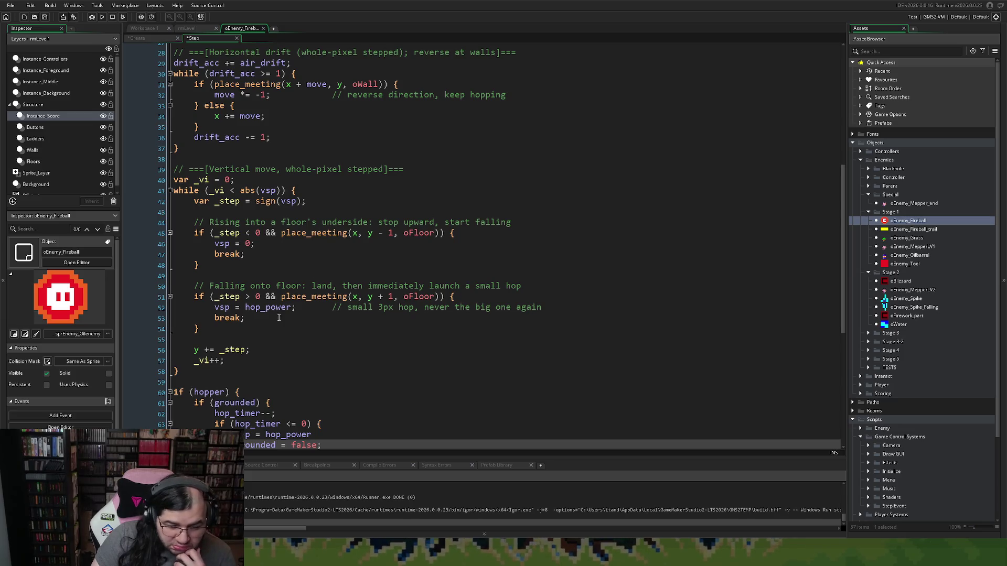
{"action": "left_click_drag", "start_coordinate": [543, 308], "coordinate": [297, 308]}
{"action": "key", "text": "BackSpace"}
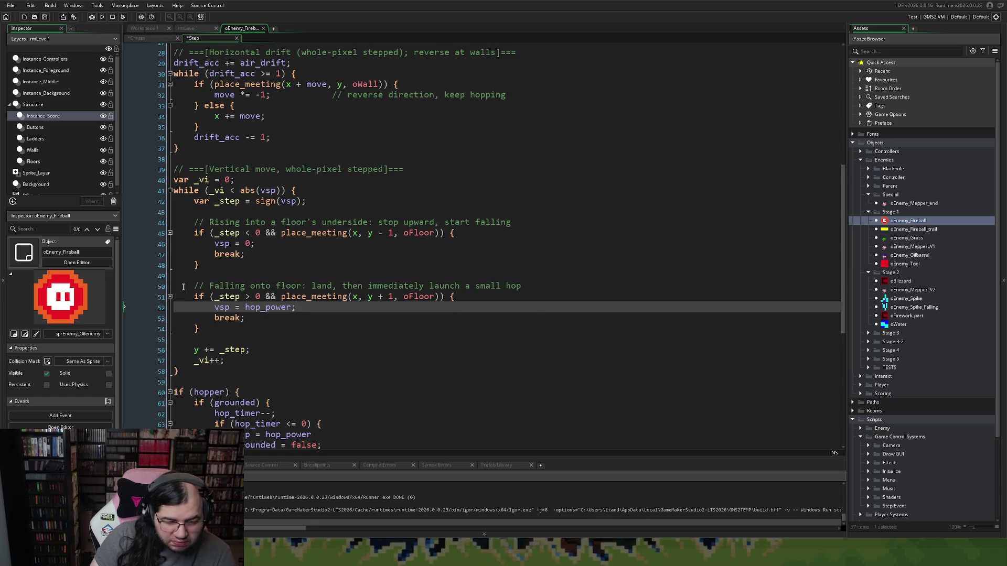
- Add a new empty line just above the floor-landing comment
{"action": "left_click", "coordinate": [194, 286]}
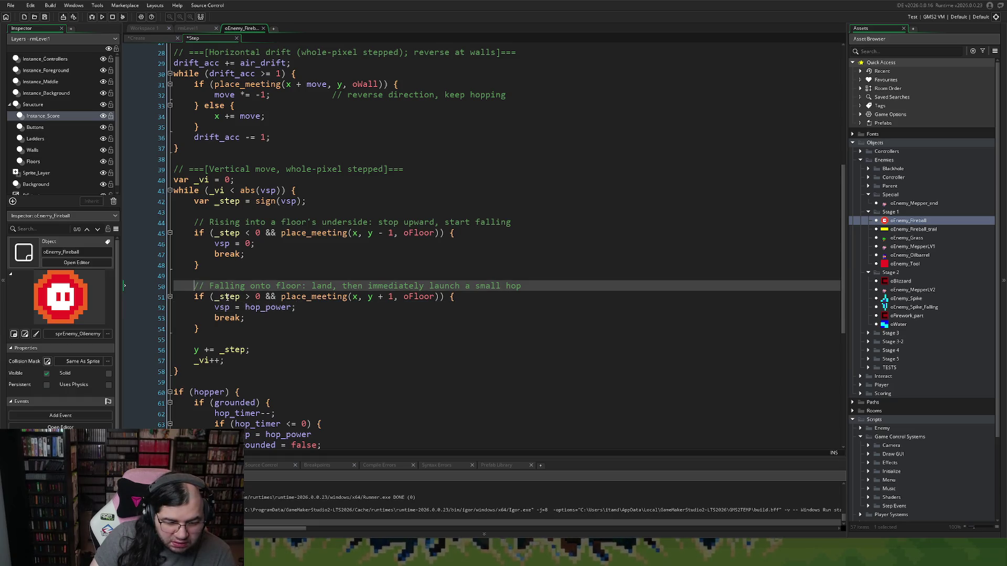
{"action": "key", "text": "Return"}
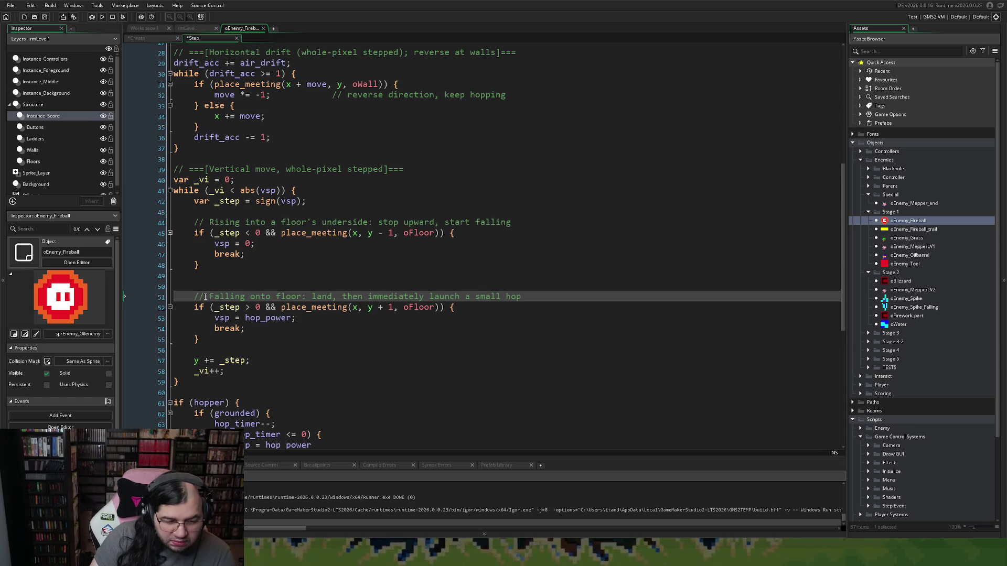
{"action": "key", "text": "BackSpace"}
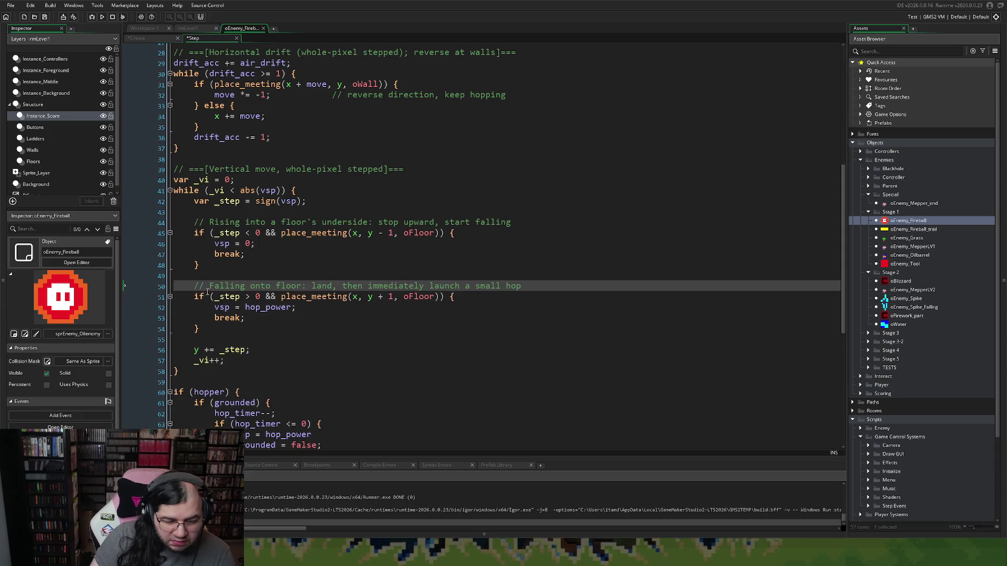
{"action": "left_click", "coordinate": [173, 181]}
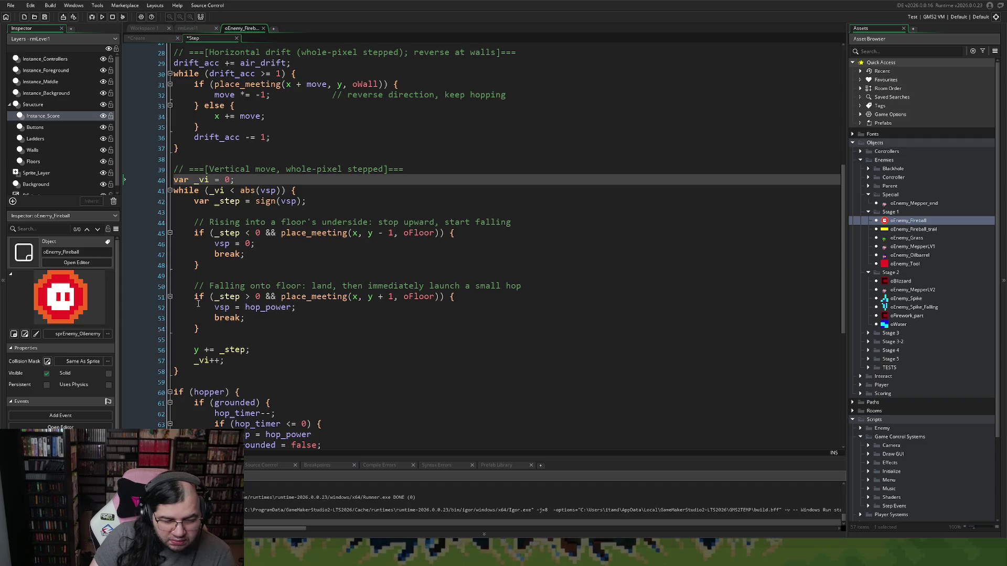
{"action": "left_click", "coordinate": [196, 288]}
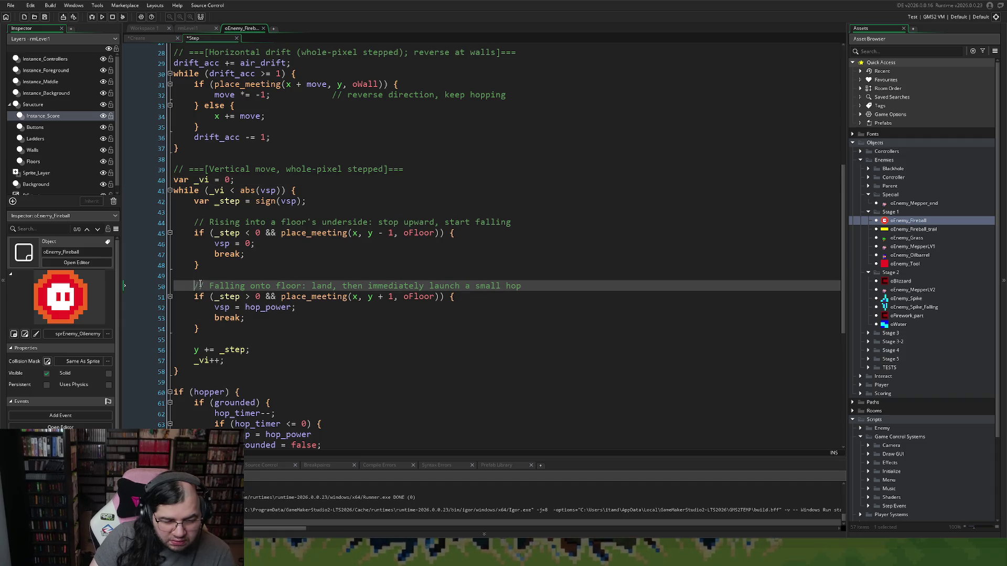
{"action": "left_click", "coordinate": [206, 276]}
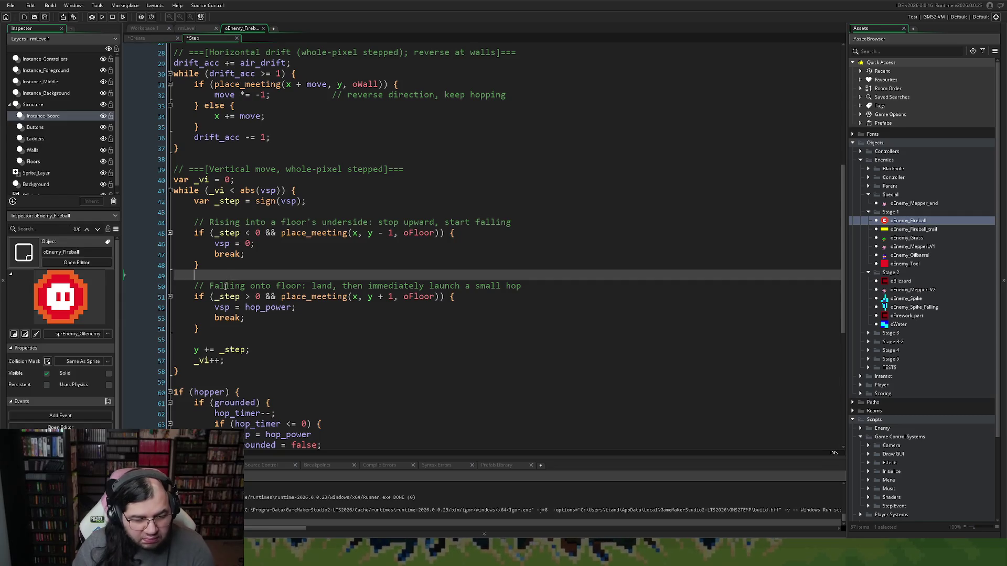
{"action": "key", "text": "Return"}
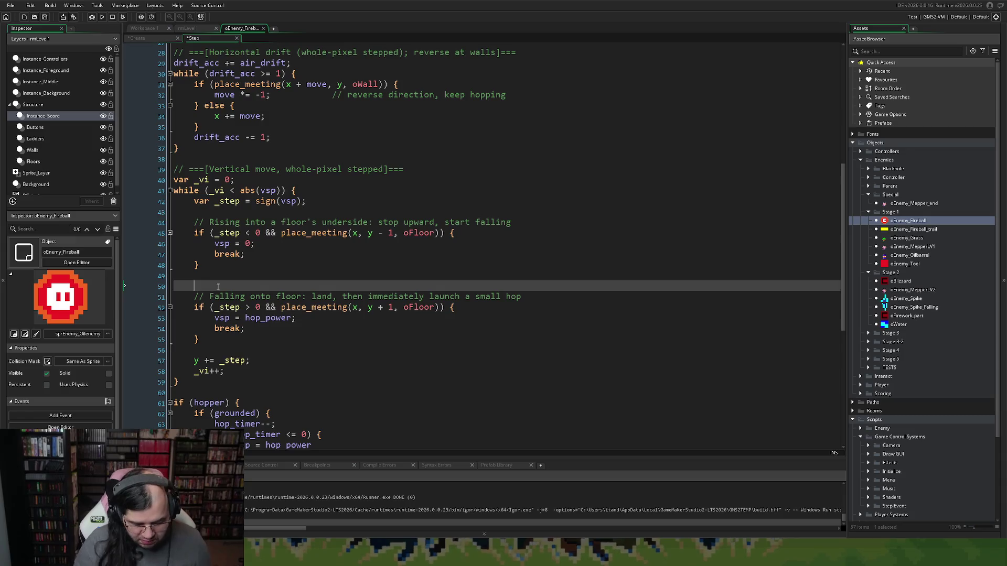
- Wrap the landing block (lines 51–55) in an indented if (hopper) { … } block
{"action": "type", "text": "if "}
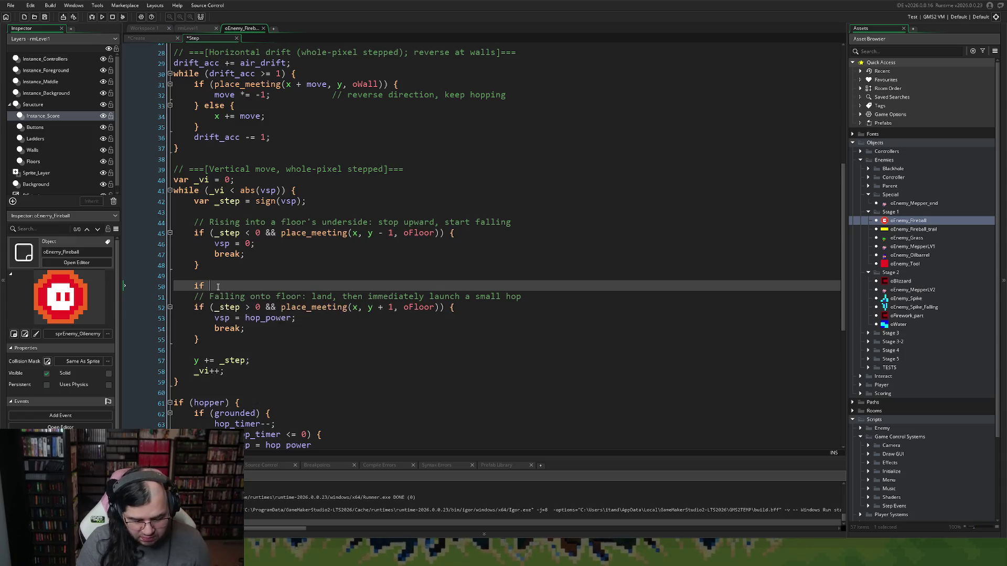
{"action": "type", "text": "(hopper"}
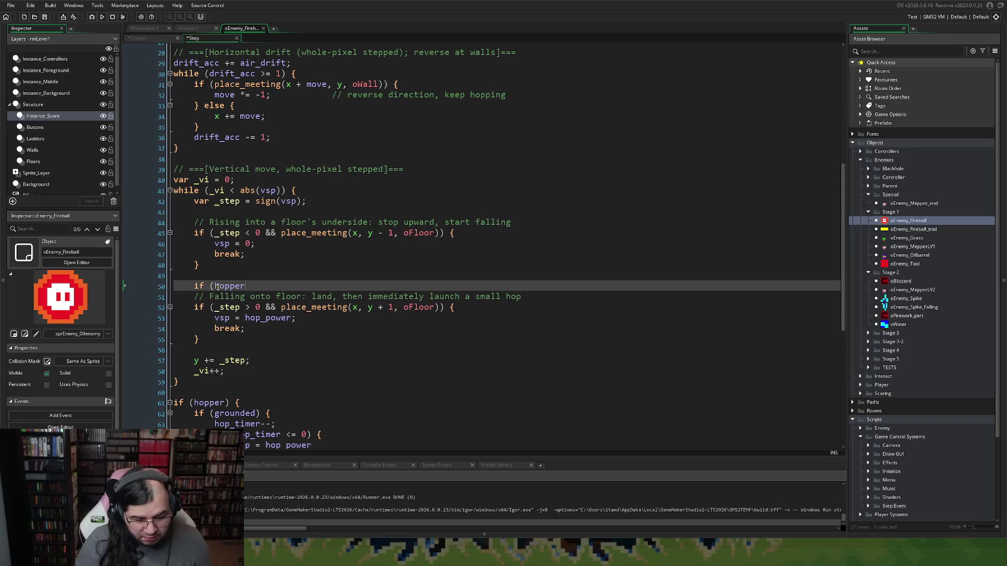
{"action": "type", "text": ") {"}
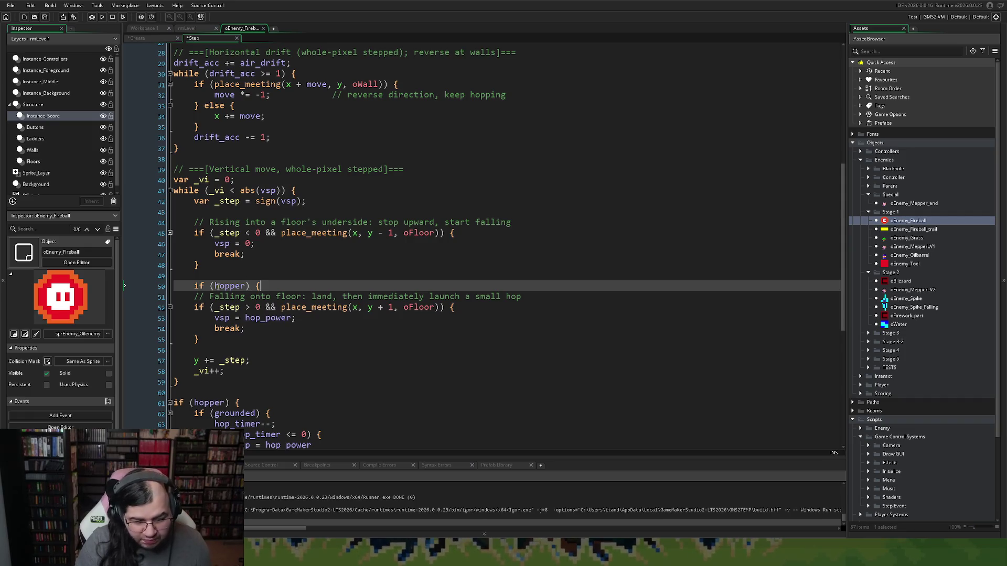
{"action": "left_click", "coordinate": [222, 337]}
{"action": "key", "text": "shift+Up"}
{"action": "key", "text": "shift+Up"}
{"action": "key", "text": "shift+Up"}
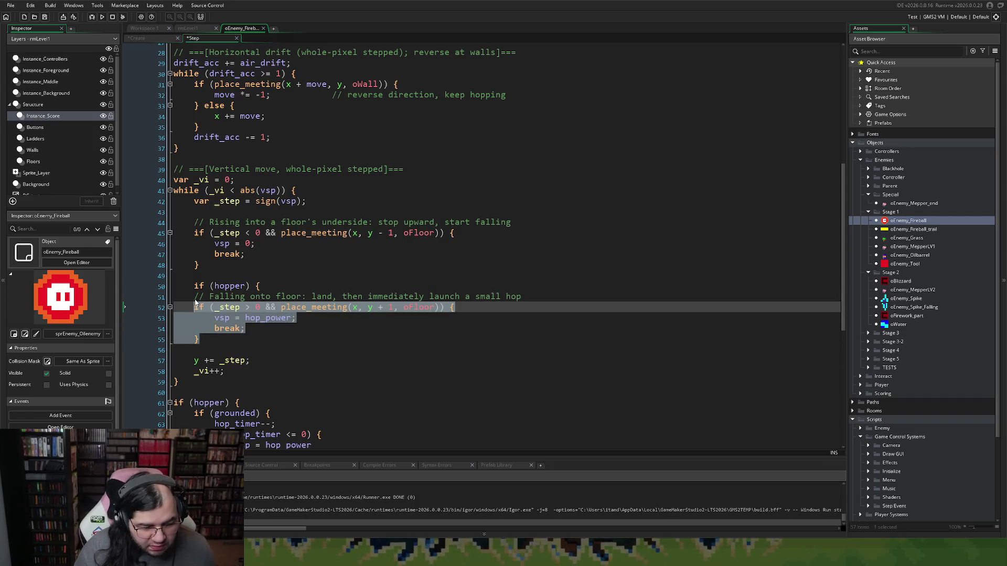
{"action": "key", "text": "Tab"}
{"action": "left_click", "coordinate": [233, 340]}
{"action": "key", "text": "Return"}
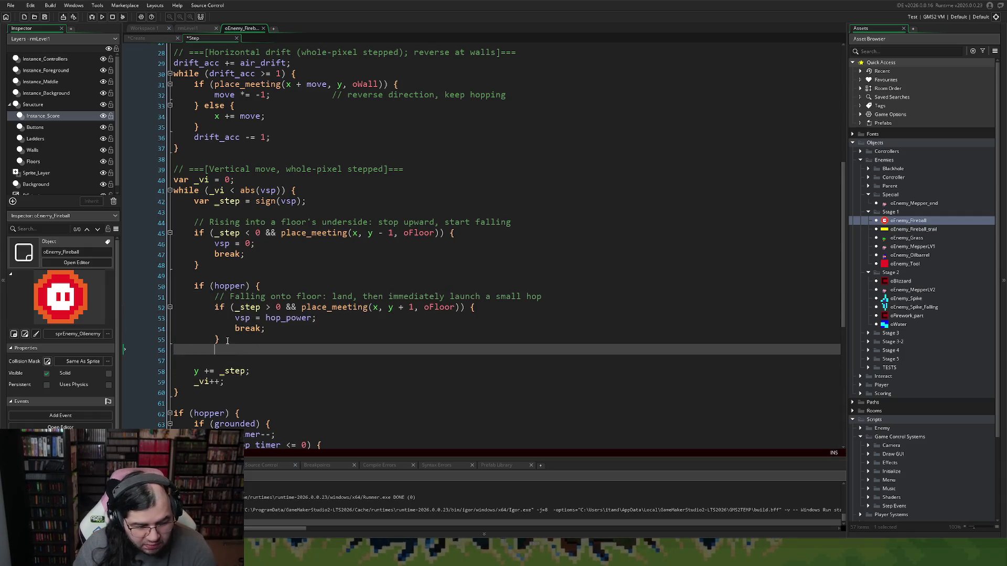
{"action": "type", "text": "}"}
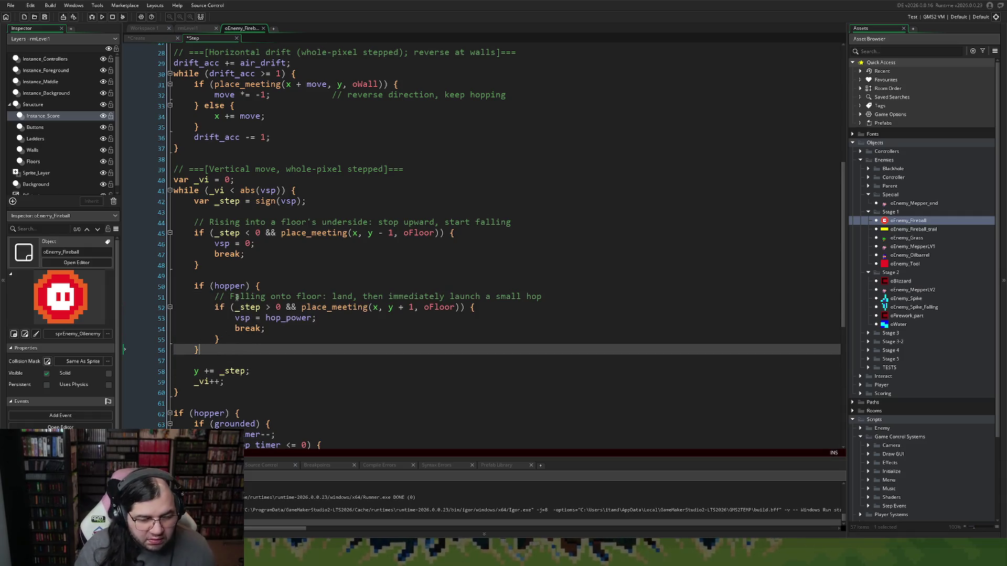
- Change the condition to if (!hopper) and run the game with F5
{"action": "left_click", "coordinate": [216, 286]}
{"action": "type", "text": "!"}
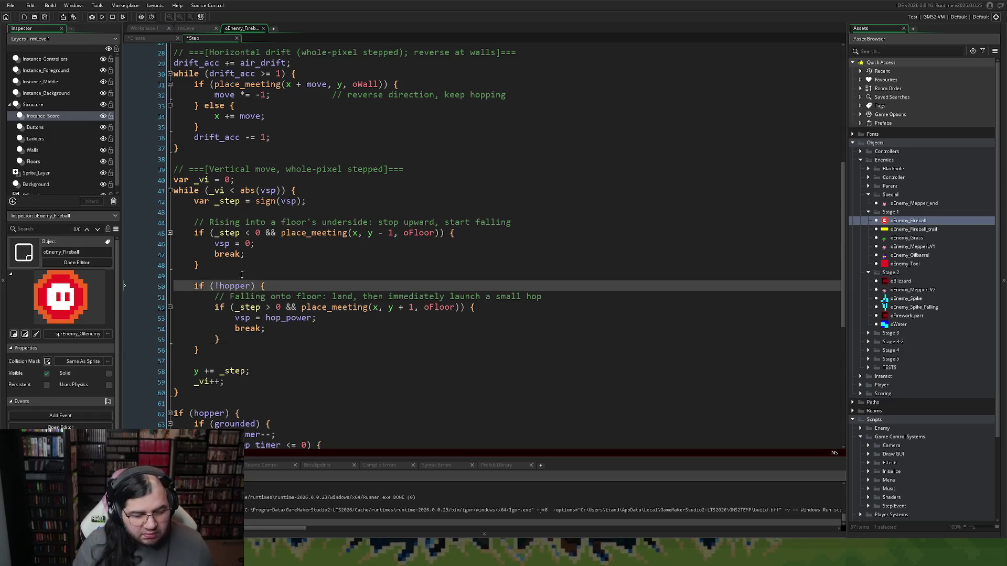
{"action": "scroll", "coordinate": [211, 211], "scroll_direction": "down", "scroll_amount": 1}
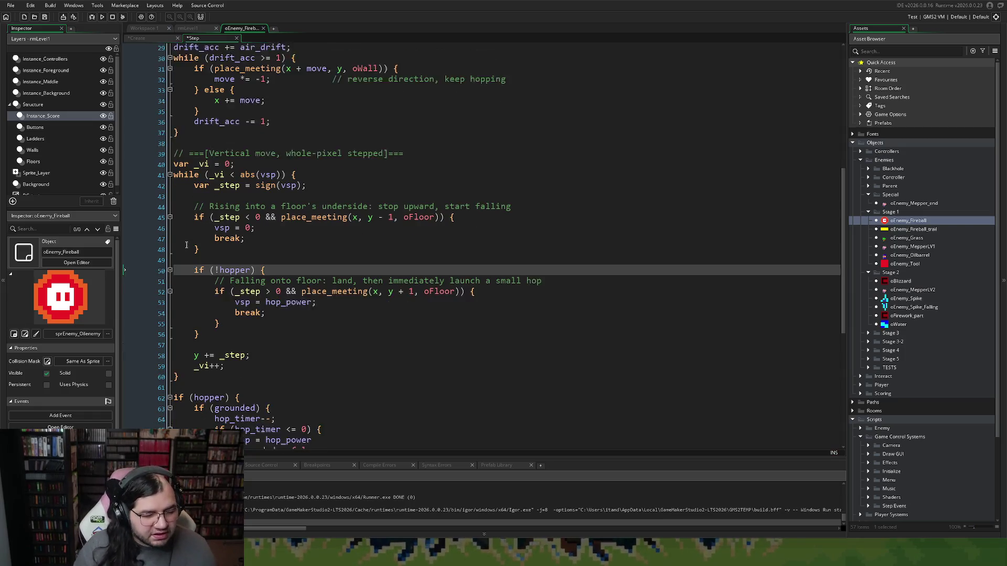
{"action": "scroll", "coordinate": [172, 283], "scroll_direction": "down", "scroll_amount": 1}
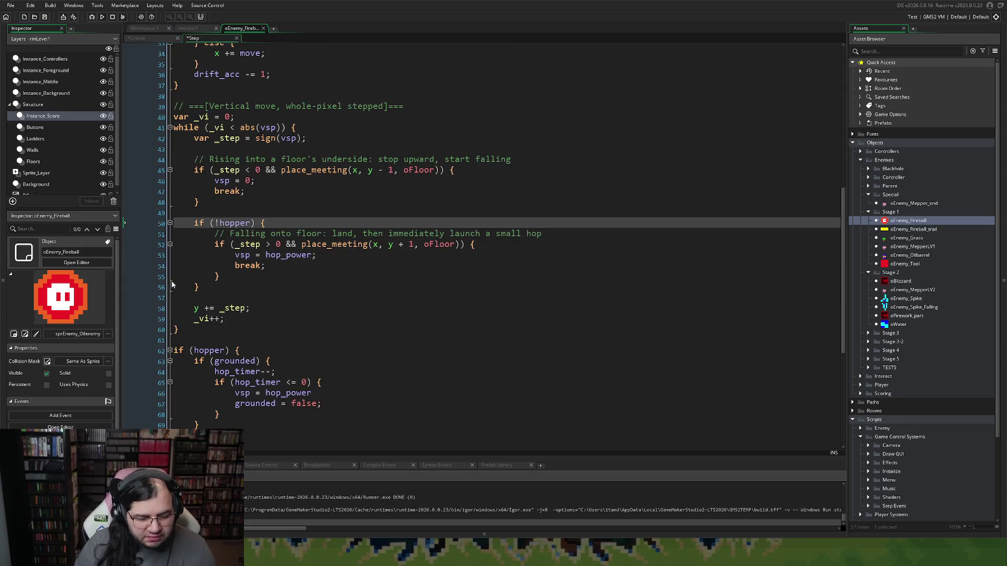
{"action": "key", "text": "F5"}
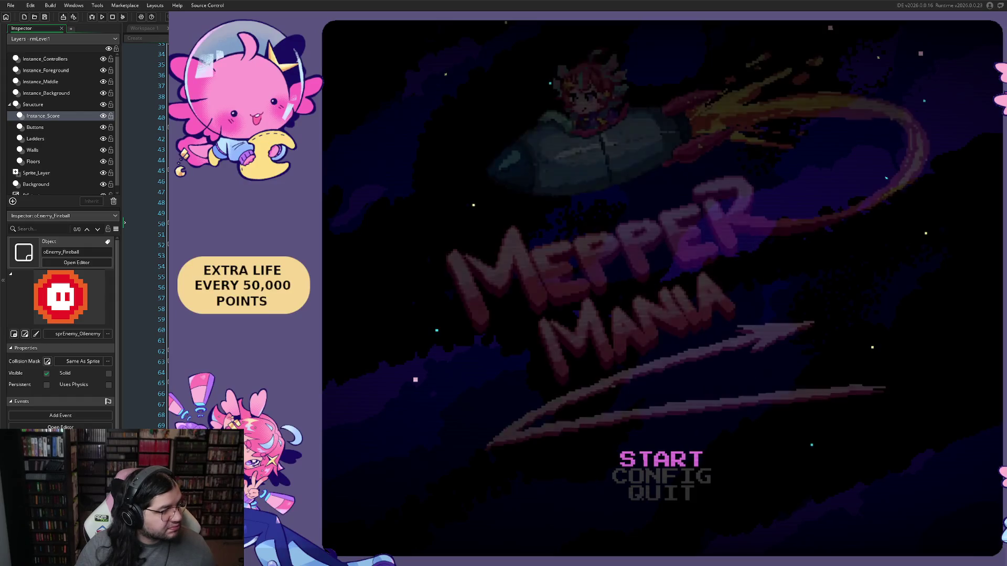
- Start a stage and walk the player along girders and down ladders
{"action": "key", "text": "Return"}
{"action": "key", "text": "Return"}
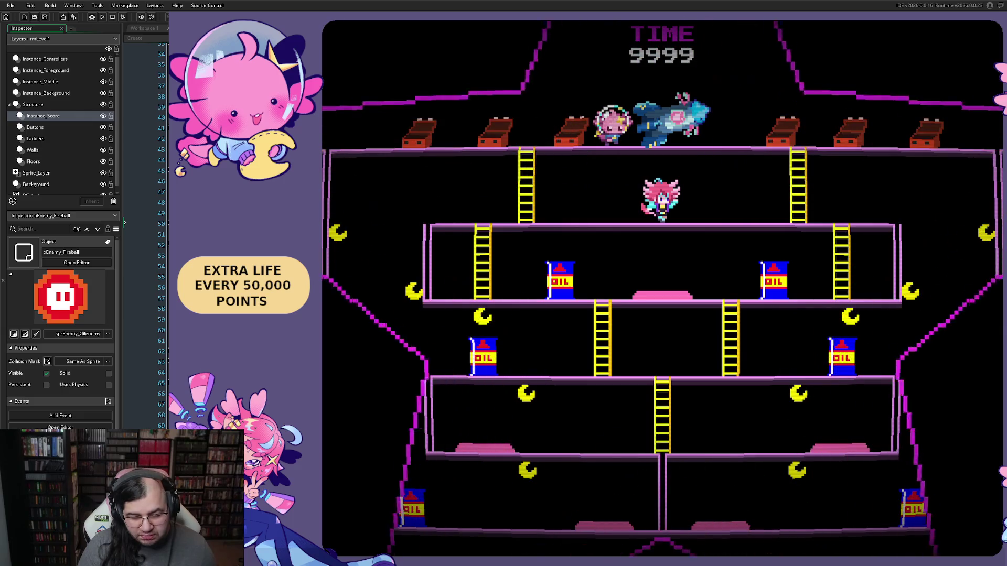
{"action": "key", "text": "Left"}
{"action": "key", "text": "Right"}
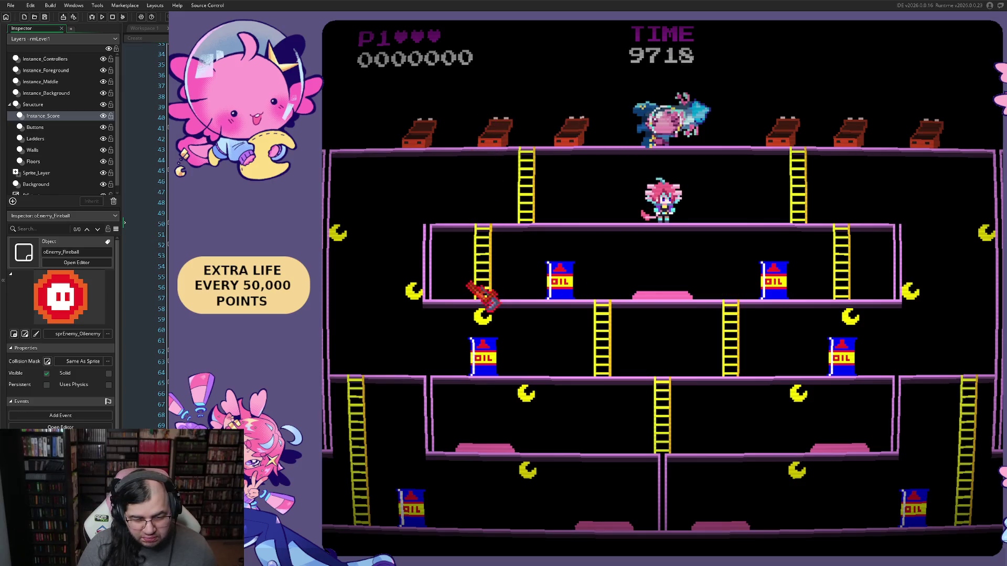
{"action": "key", "text": "Right"}
{"action": "key", "text": "Left"}
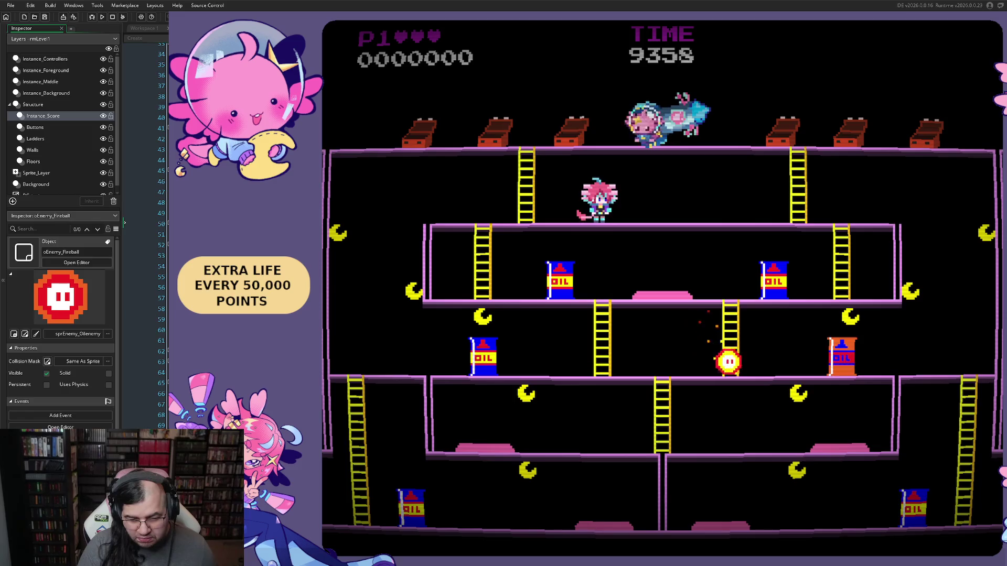
{"action": "key", "text": "Left"}
{"action": "key", "text": "Down"}
{"action": "key", "text": "Right"}
{"action": "key", "text": "Right"}
{"action": "key", "text": "Down"}
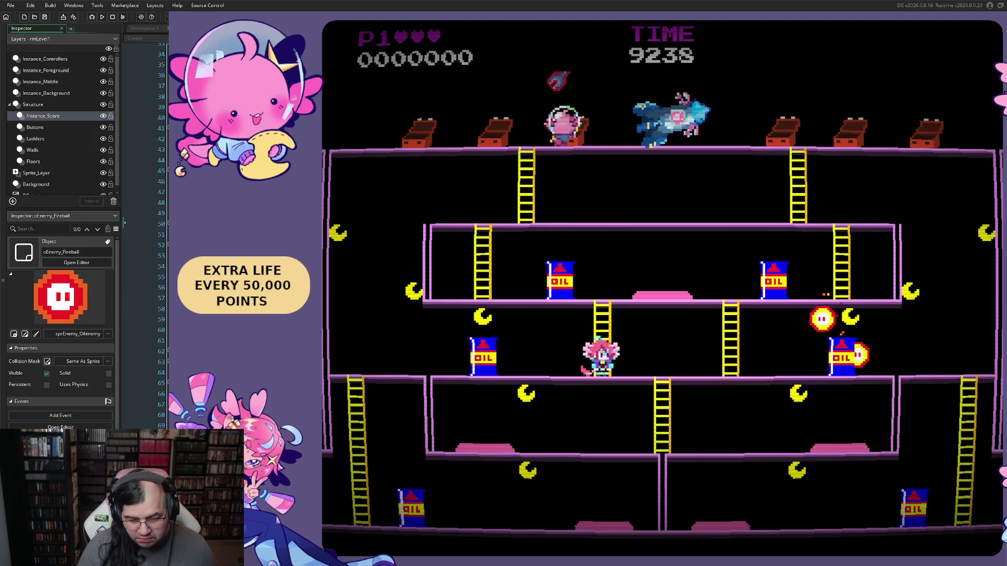
{"action": "key", "text": "Right"}
{"action": "key", "text": "Up"}
{"action": "key", "text": "Right"}
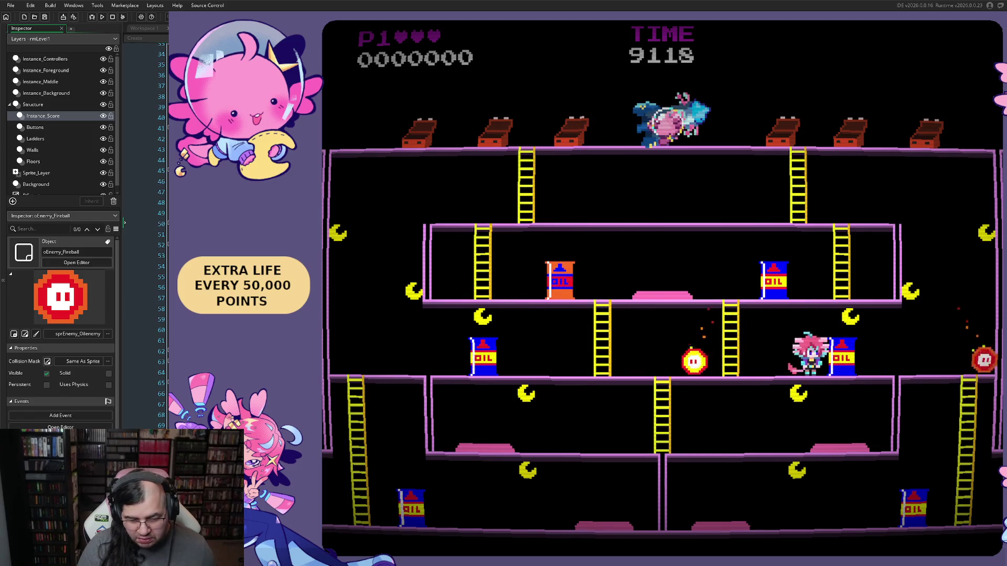
- Toggle the debug overlay with F1, dodge fireballs, then close the game
{"action": "key", "text": "F1"}
{"action": "key", "text": "Left"}
{"action": "key", "text": "F1"}
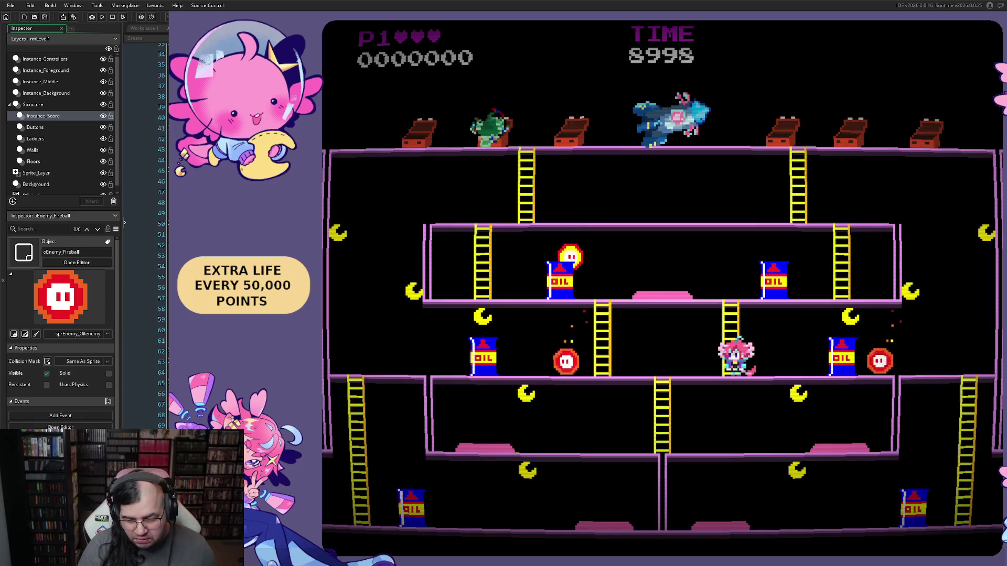
{"action": "key", "text": "Left"}
{"action": "key", "text": "Right"}
{"action": "key", "text": "Left"}
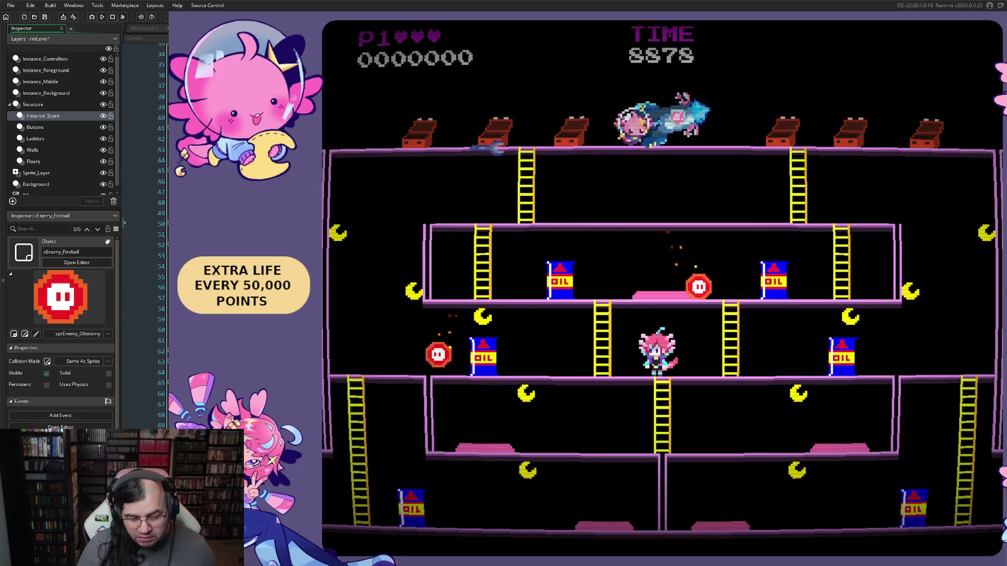
{"action": "key", "text": "Right"}
{"action": "key", "text": "Left"}
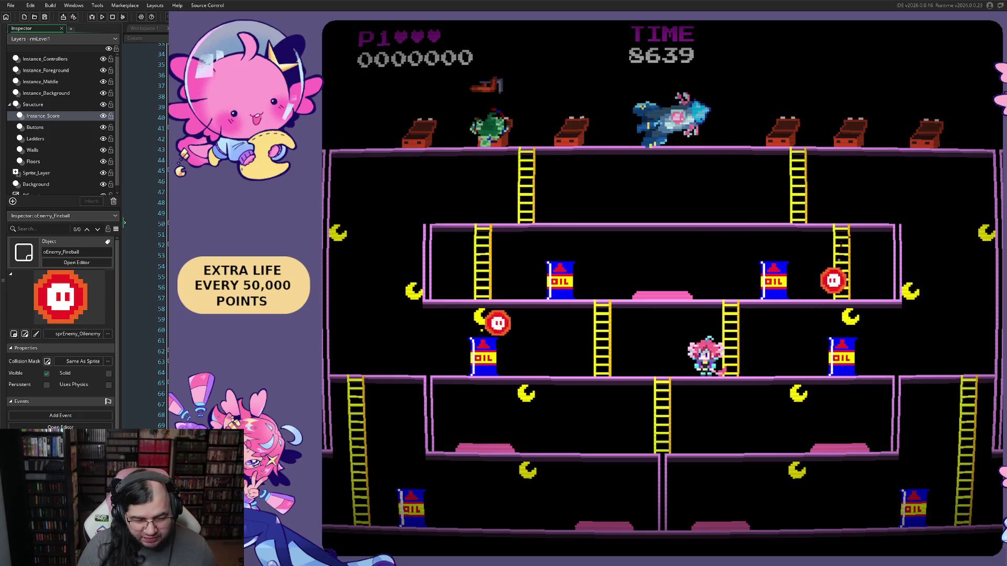
{"action": "key", "text": "Right"}
{"action": "key", "text": "Right"}
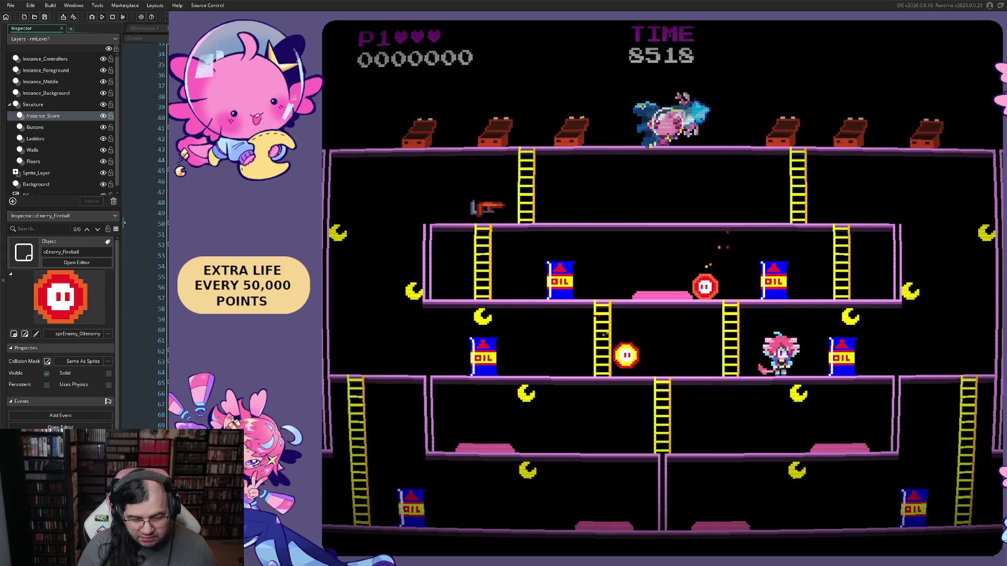
{"action": "key", "text": "Left"}
{"action": "key", "text": "Left"}
{"action": "key", "text": "Right"}
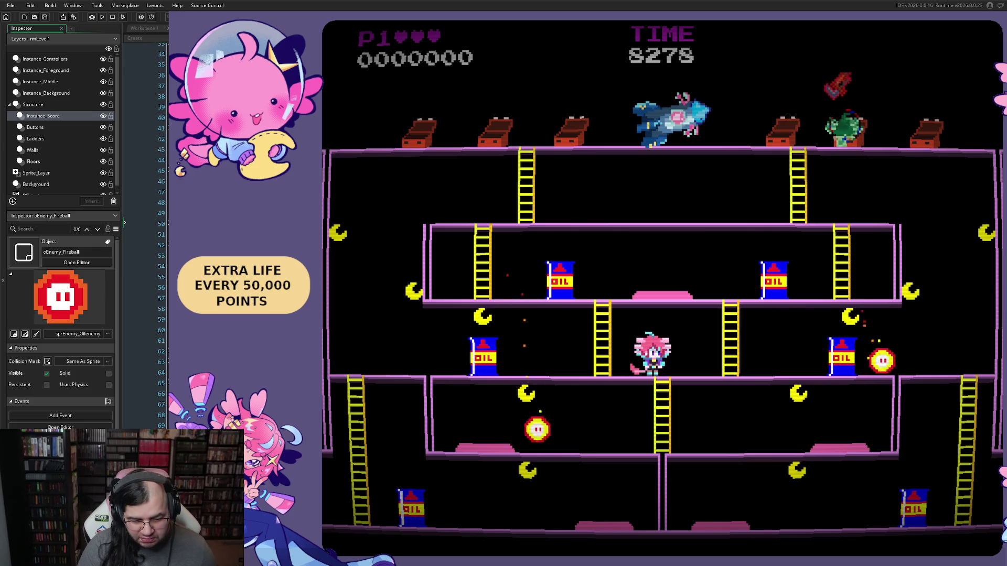
{"action": "key", "text": "Right"}
{"action": "key", "text": "Right"}
{"action": "key", "text": "Left"}
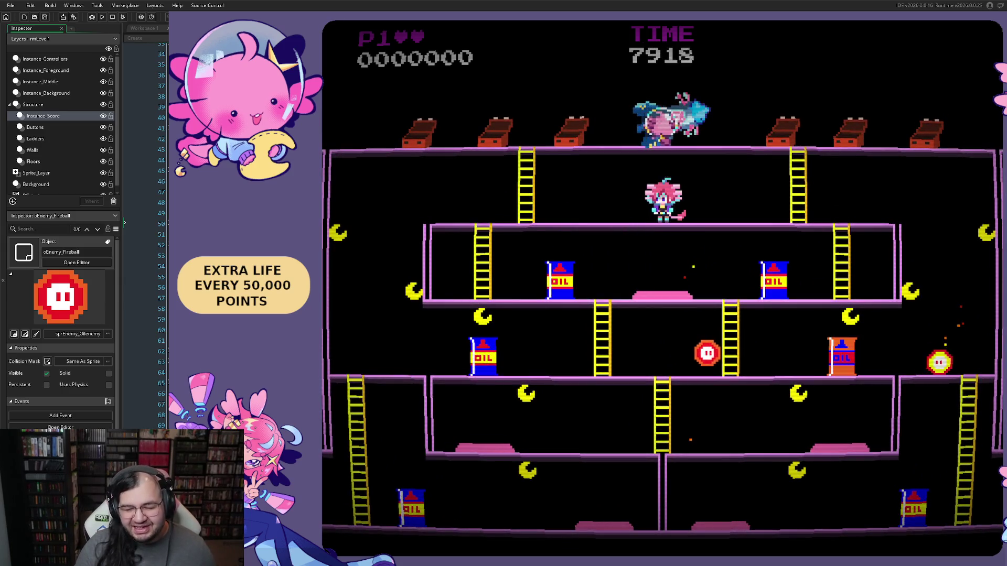
{"action": "key", "text": "Escape"}
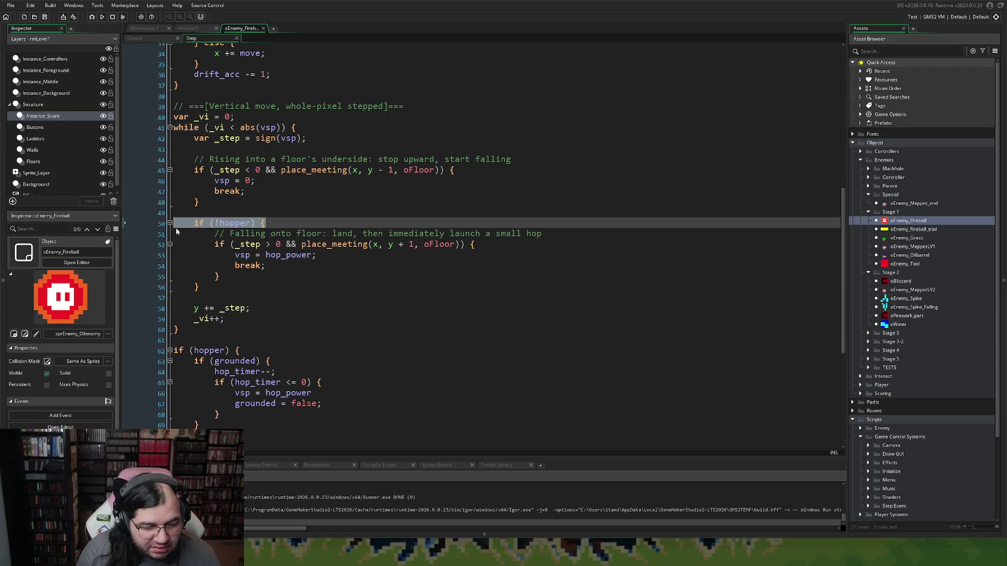
- Remove the if (!hopper) line and its closing brace, and unindent the landing block
{"action": "key", "text": "Delete"}
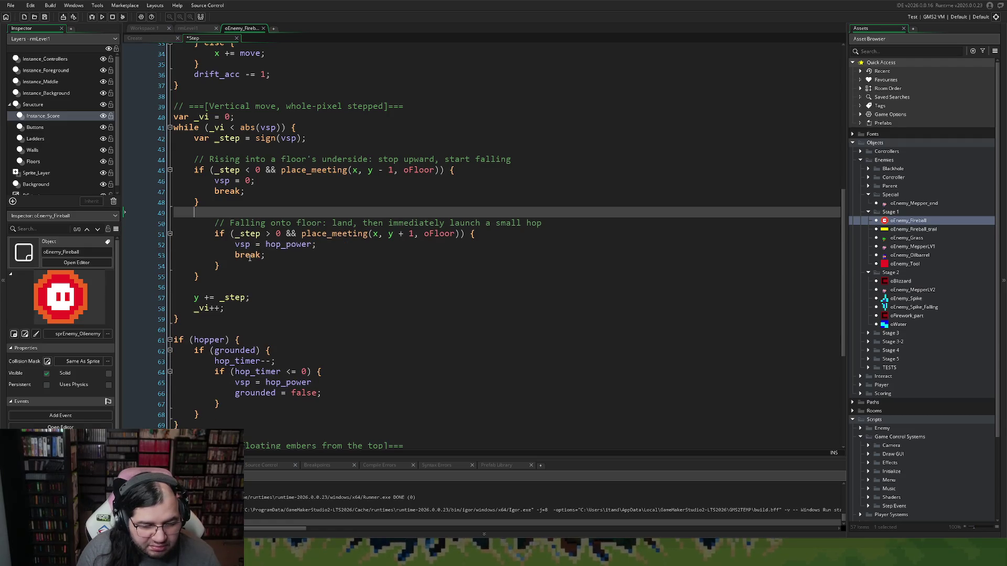
{"action": "left_click", "coordinate": [207, 276]}
{"action": "key", "text": "Delete"}
{"action": "mouse_move", "coordinate": [236, 265]}
{"action": "left_mouse_down"}
{"action": "mouse_move", "coordinate": [210, 255]}
{"action": "mouse_move", "coordinate": [218, 222]}
{"action": "left_mouse_up"}
{"action": "left_click", "coordinate": [371, 270]}
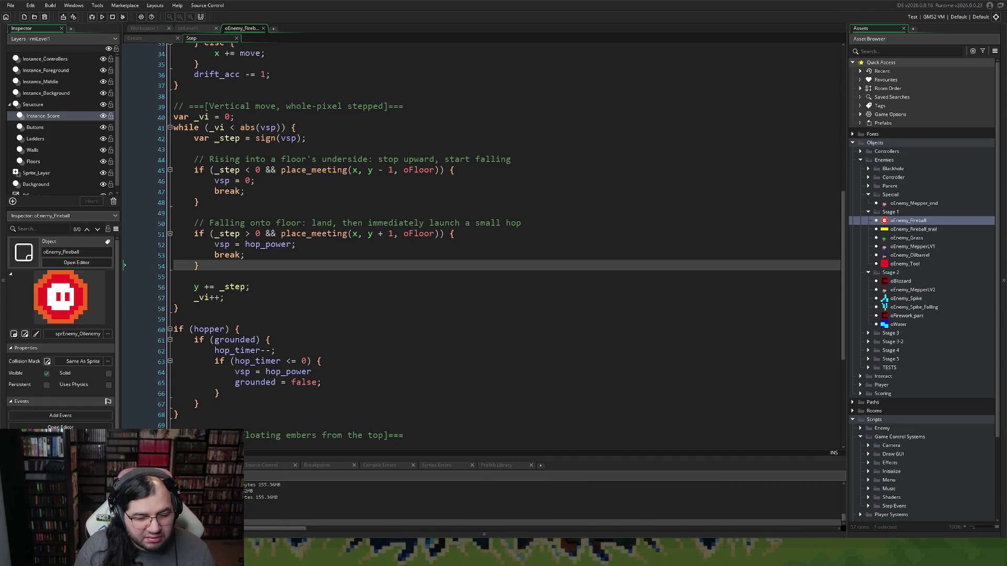
{"action": "key", "text": "ctrl+Tab"}
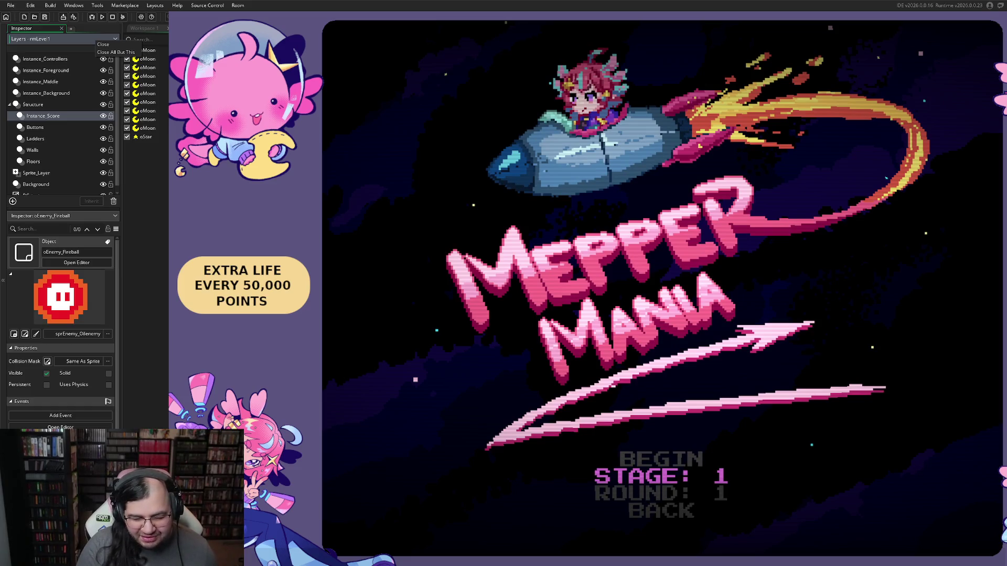
- Choose BEGIN on the title menu and walk the player left to watch the fireballs
{"action": "key", "text": "Up"}
{"action": "key", "text": "Return"}
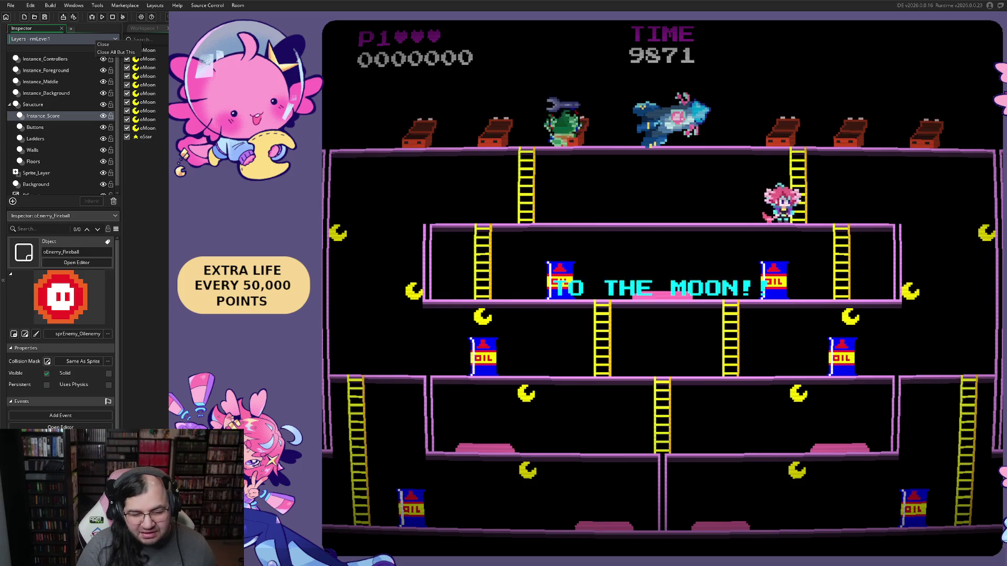
{"action": "key", "text": "Left"}
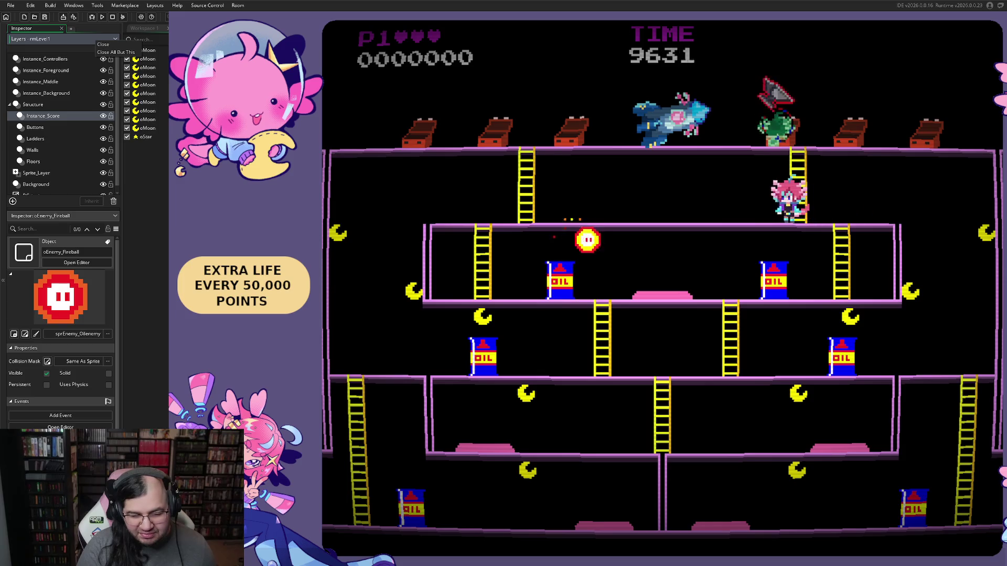
{"action": "key", "text": "Left"}
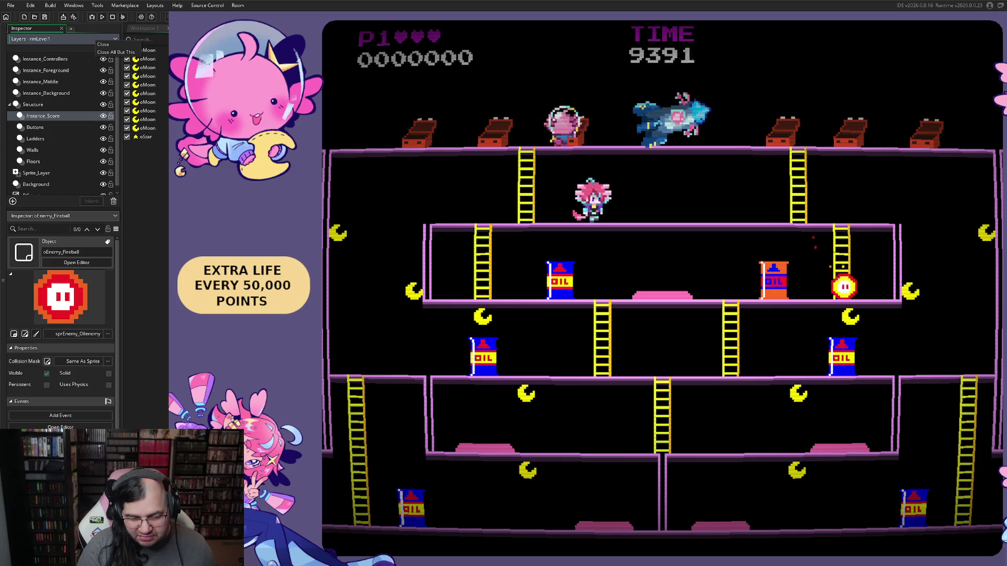
{"action": "key", "text": "Left"}
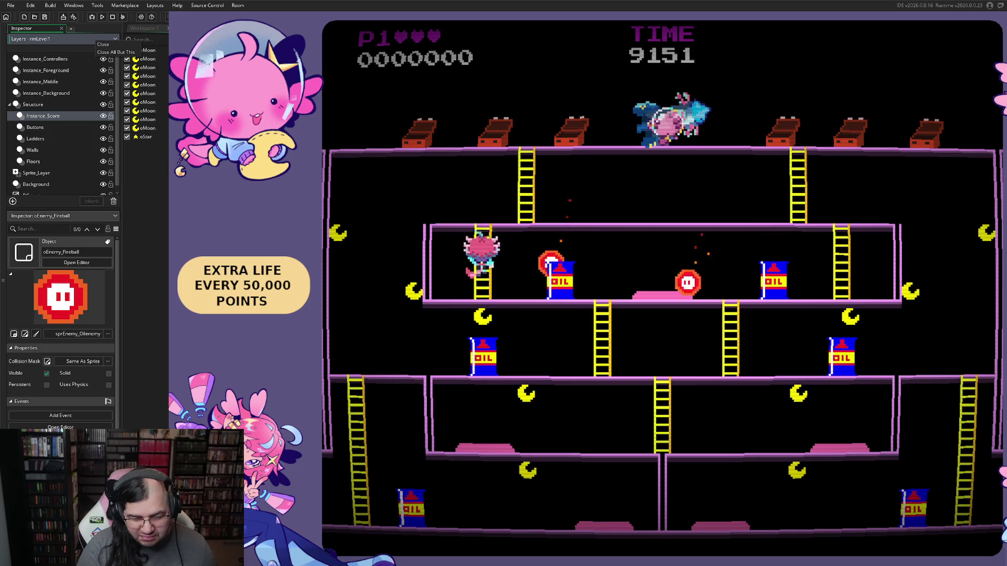
- Turn on the debug overlay with F1 and run the player back and forth along the floor
{"action": "key", "text": "F1"}
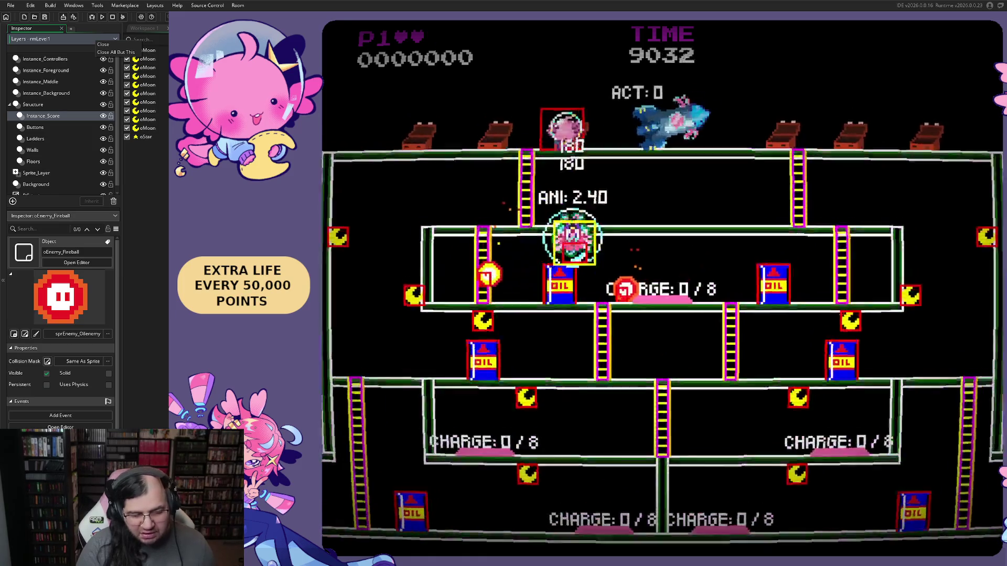
{"action": "key", "text": "Left"}
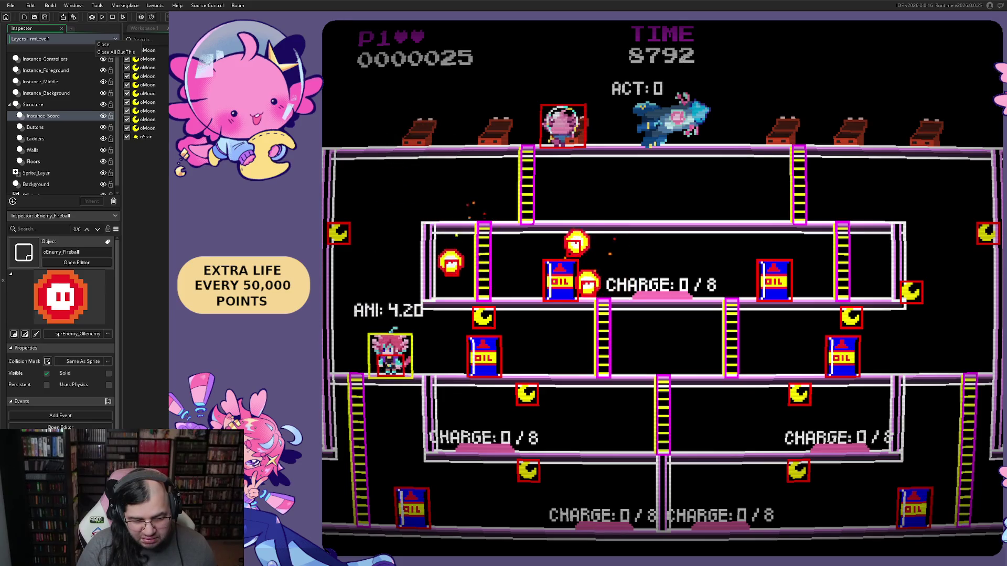
{"action": "key", "text": "Right"}
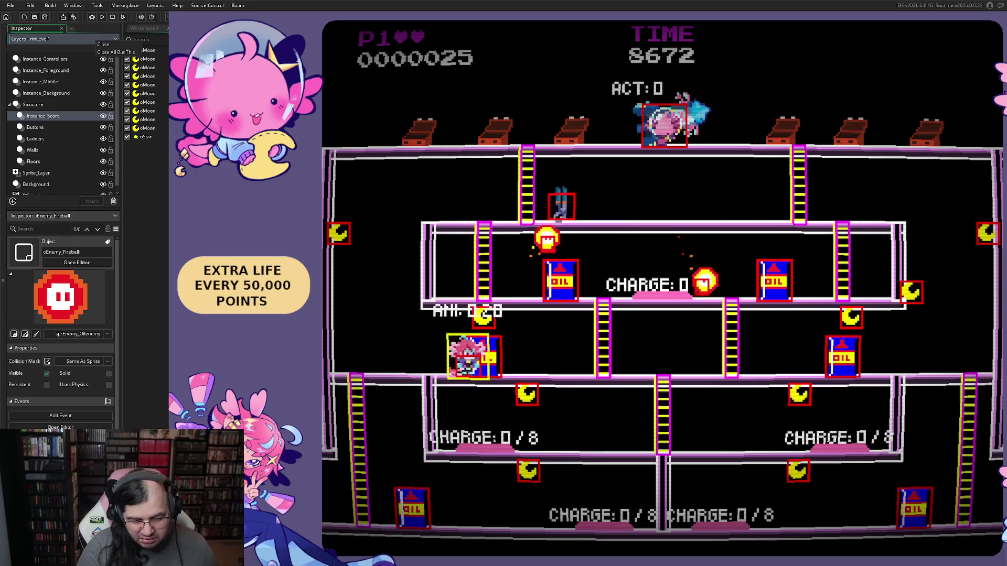
{"action": "key", "text": "Right"}
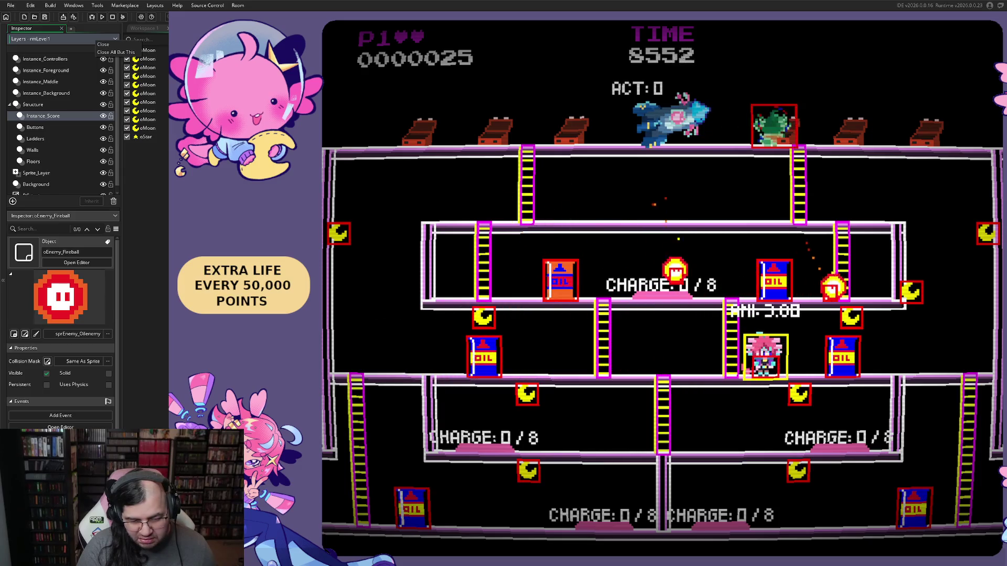
{"action": "key", "text": "Left"}
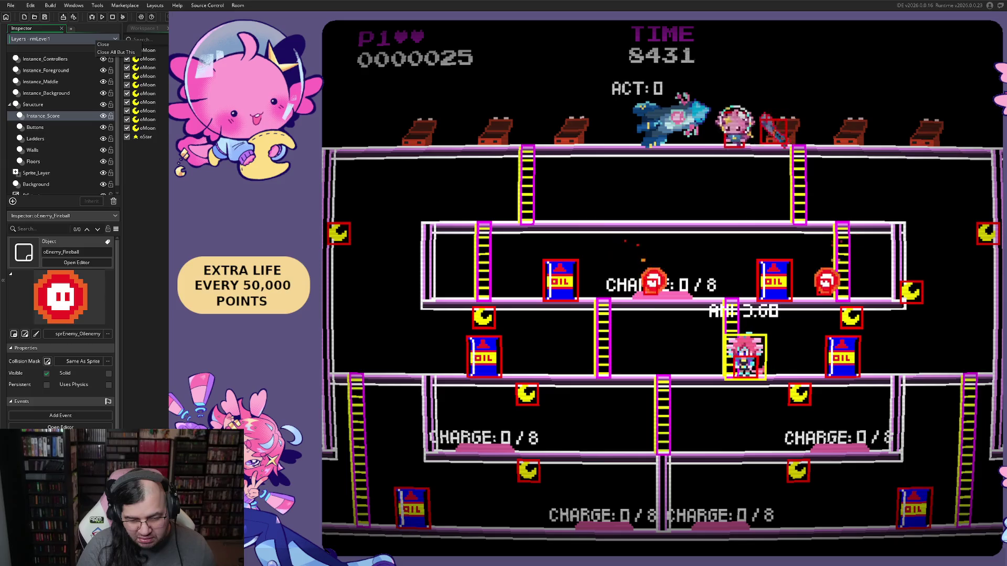
{"action": "key", "text": "Left"}
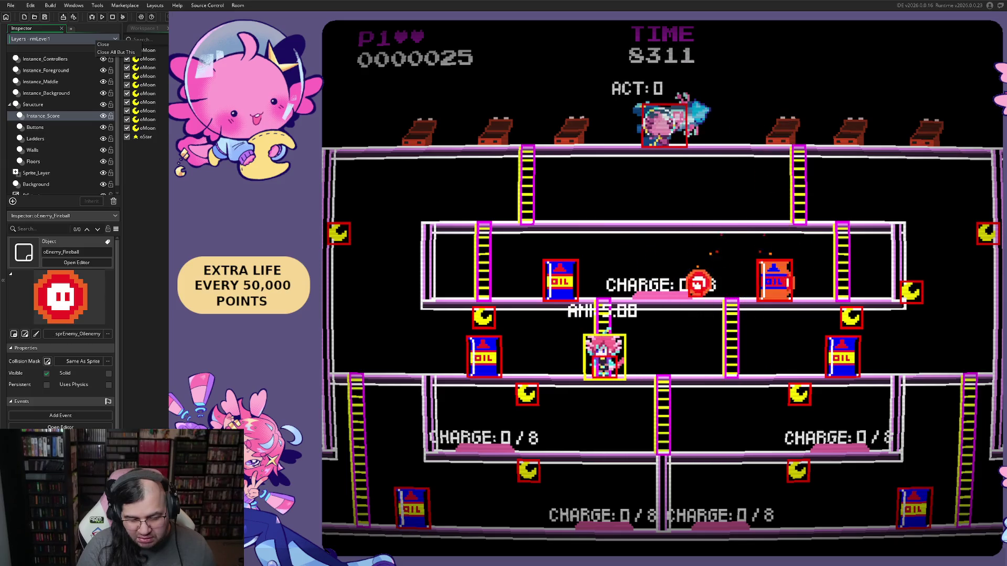
{"action": "key", "text": "Right"}
{"action": "key", "text": "Left"}
{"action": "key", "text": "Right"}
- Keep running the player left and right along the floor while the fireballs roam
{"action": "key", "text": "Left"}
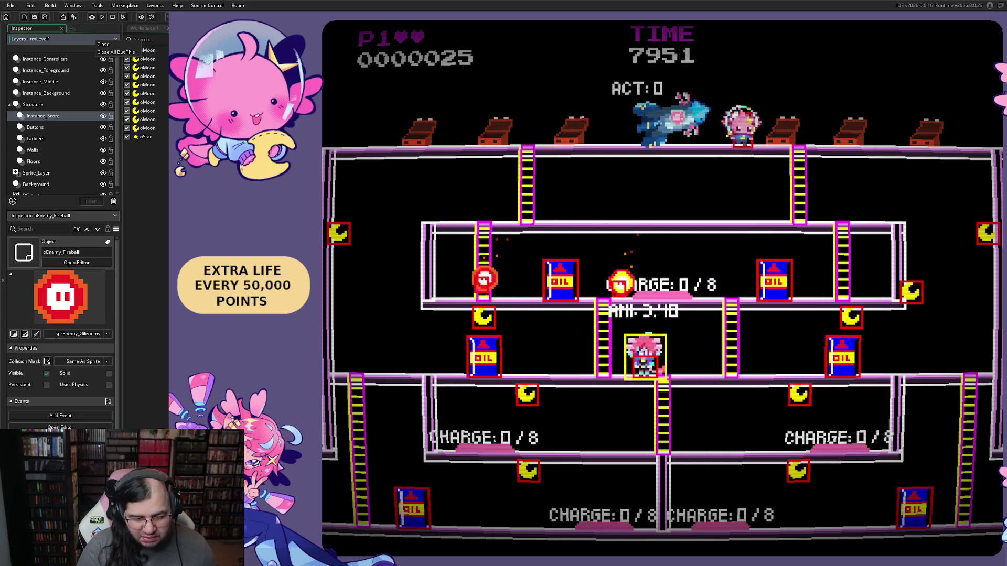
{"action": "key", "text": "Left"}
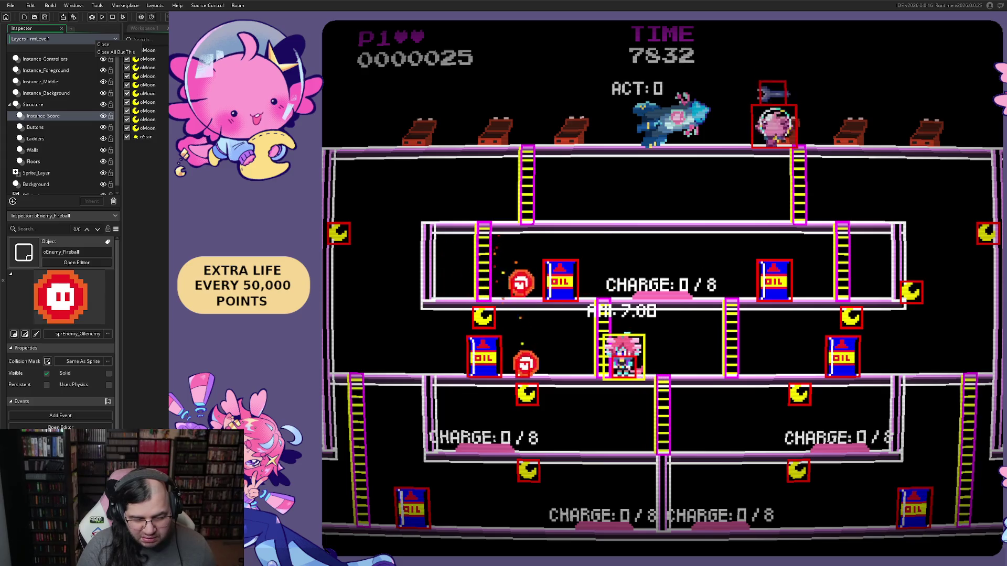
{"action": "key", "text": "Left"}
{"action": "key", "text": "Right"}
{"action": "key", "text": "Right"}
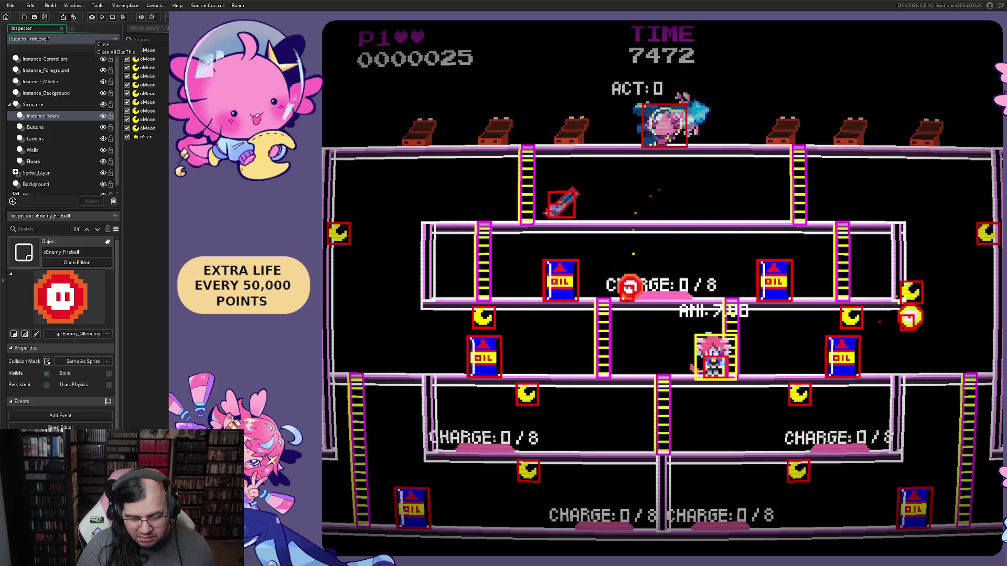
{"action": "key", "text": "Left"}
{"action": "key", "text": "Left"}
{"action": "key", "text": "Right"}
{"action": "key", "text": "Right"}
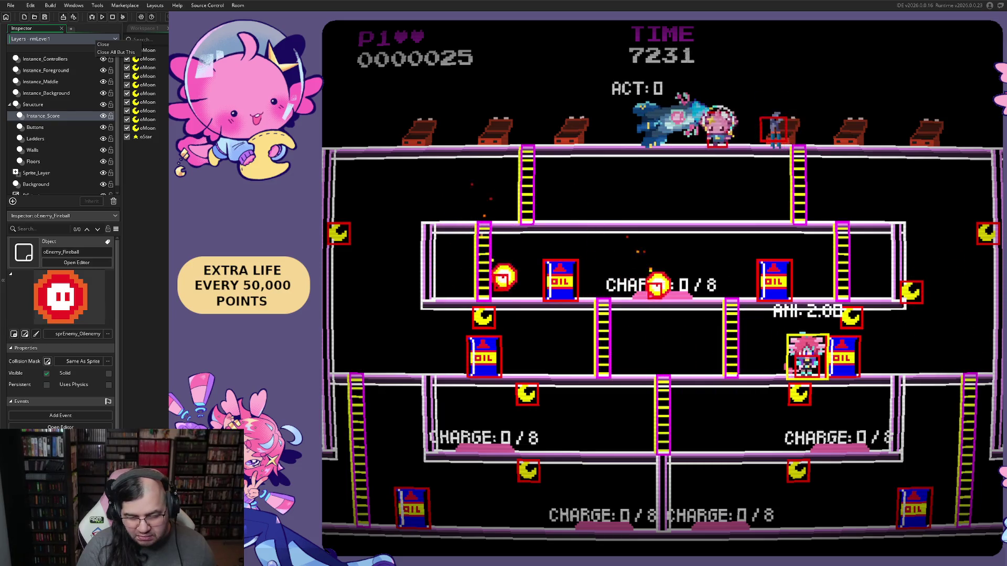
{"action": "key", "text": "Left"}
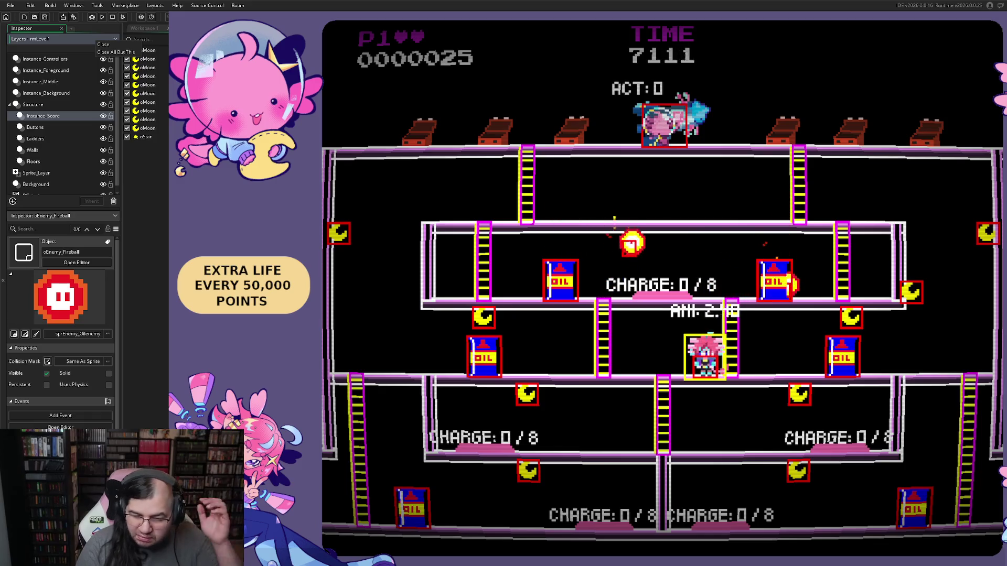
{"action": "key", "text": "Right"}
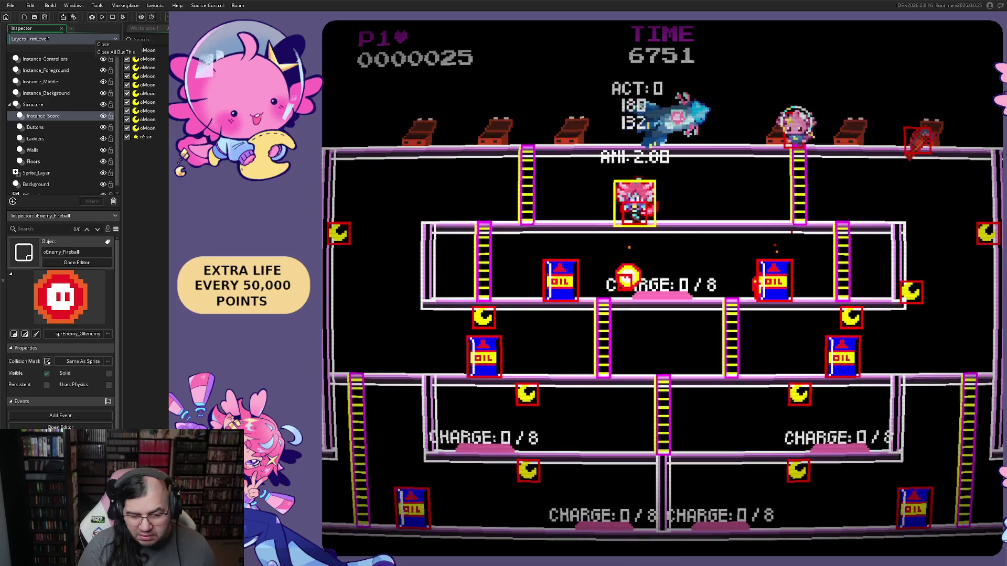
- Move the respawned character along the lower-left floor to the ladder and climb down
{"action": "key", "text": "Left"}
{"action": "key", "text": "Left"}
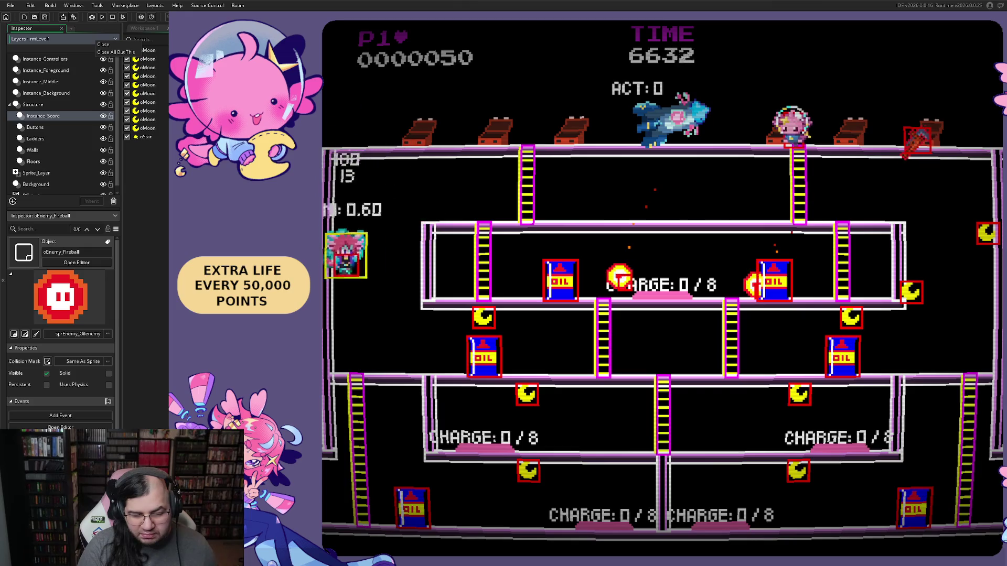
{"action": "key", "text": "Right"}
{"action": "key", "text": "Left"}
{"action": "key", "text": "Left"}
{"action": "key", "text": "Right"}
{"action": "key", "text": "Right"}
{"action": "key", "text": "Left"}
{"action": "key", "text": "Down"}
- Run along the lower floor, then climb two ladders up to the middle floor
{"action": "key", "text": "Left"}
{"action": "key", "text": "Right"}
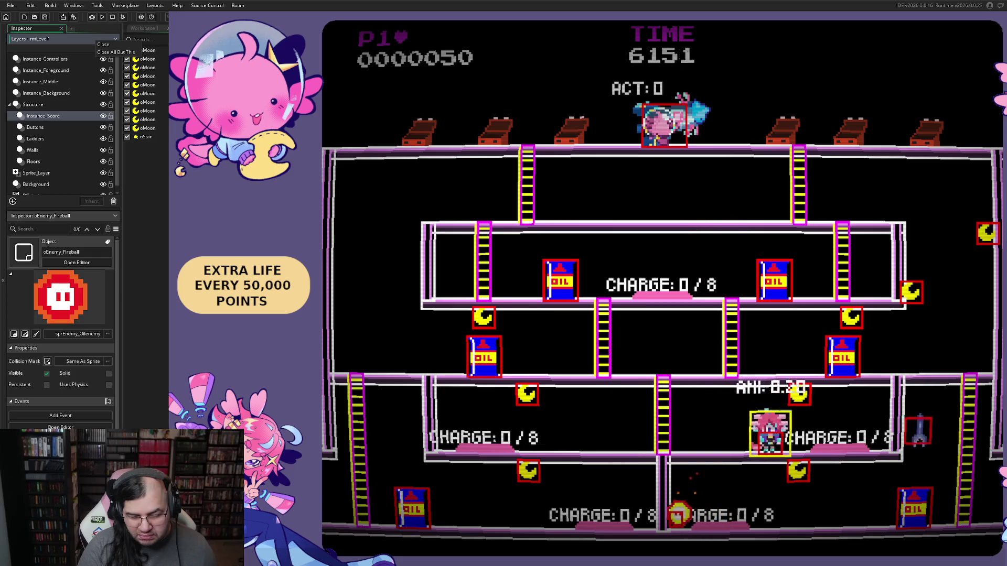
{"action": "key", "text": "Left"}
{"action": "key", "text": "Right"}
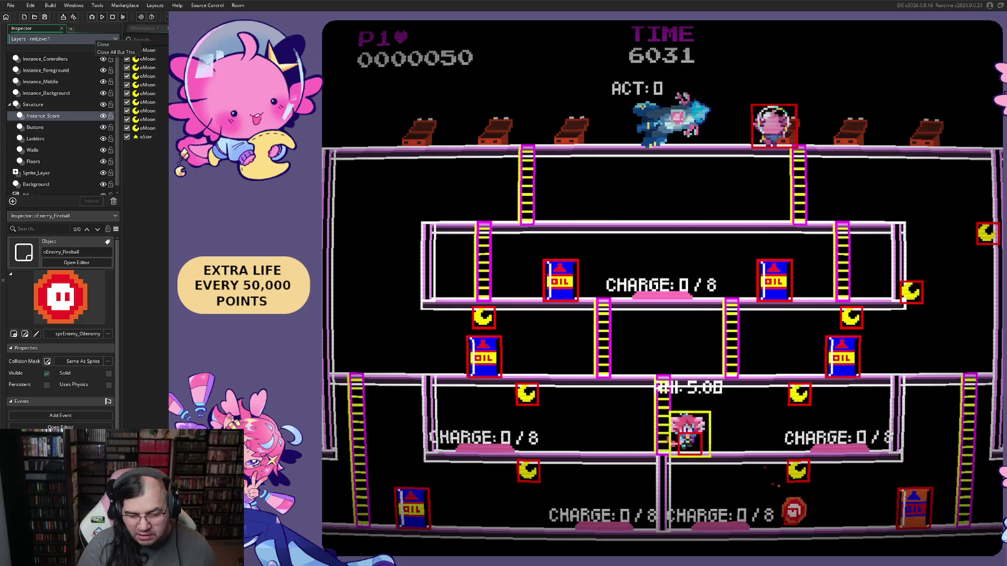
{"action": "key", "text": "Left"}
{"action": "key", "text": "Right"}
{"action": "key", "text": "Right"}
{"action": "key", "text": "Left"}
{"action": "key", "text": "Right"}
{"action": "key", "text": "Up"}
{"action": "key", "text": "Left"}
{"action": "key", "text": "Up"}
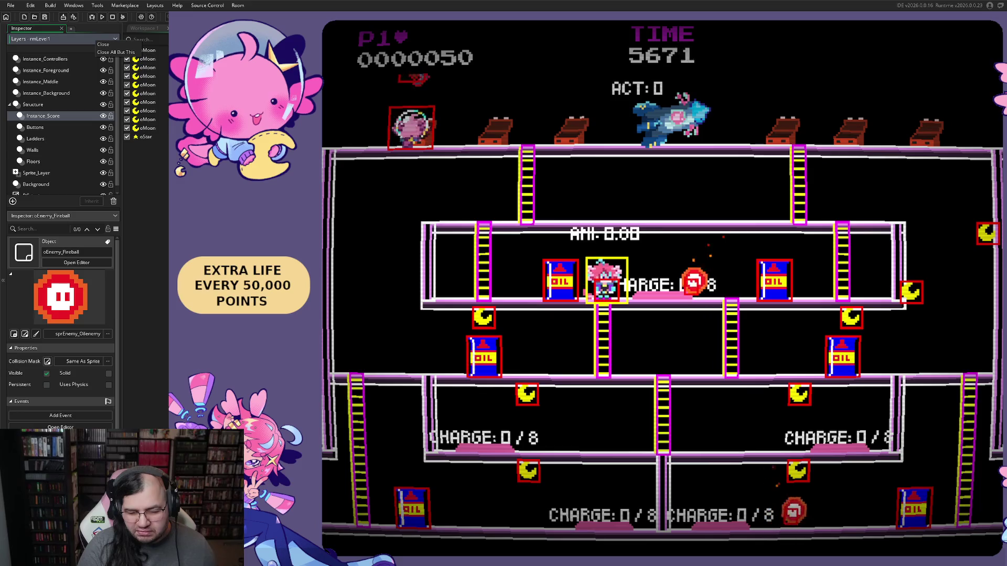
{"action": "key", "text": "Right"}
{"action": "key", "text": "Left"}
- Drop to the lower floor to score points, then climb back up past the middle floor
{"action": "key", "text": "Left"}
{"action": "key", "text": "Down"}
{"action": "key", "text": "Right"}
{"action": "key", "text": "Down"}
{"action": "key", "text": "Left"}
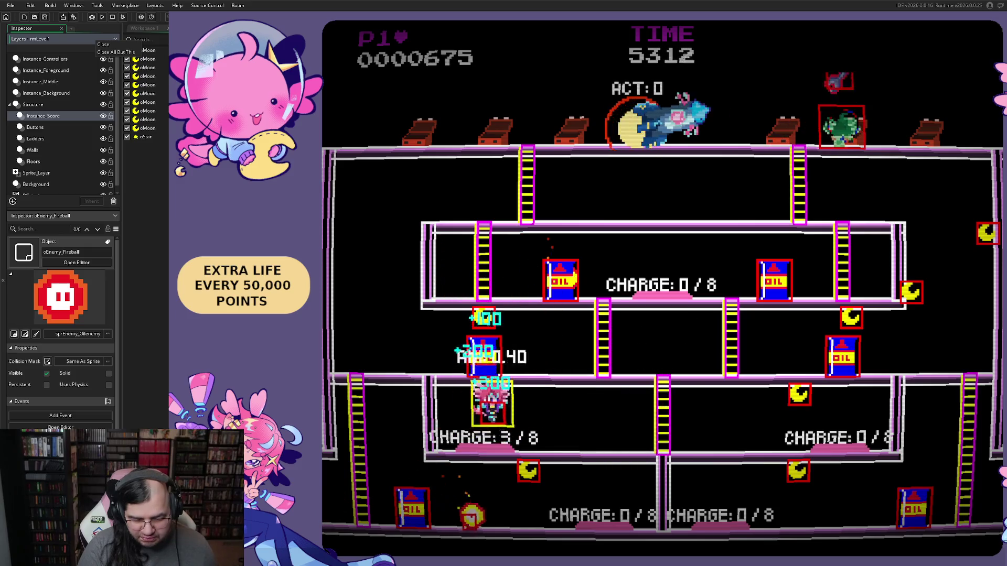
{"action": "key", "text": "Right"}
{"action": "key", "text": "Up"}
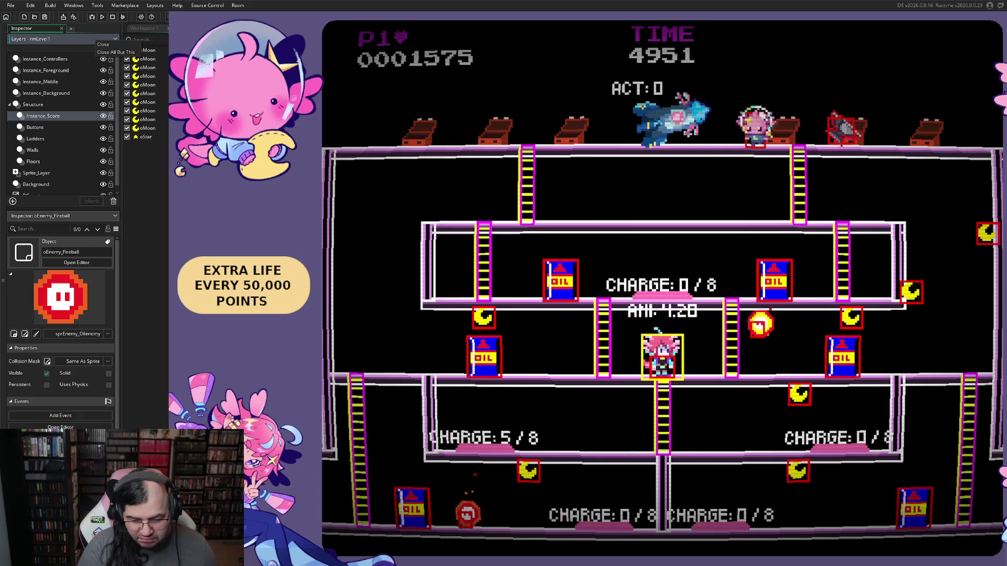
{"action": "key", "text": "Right"}
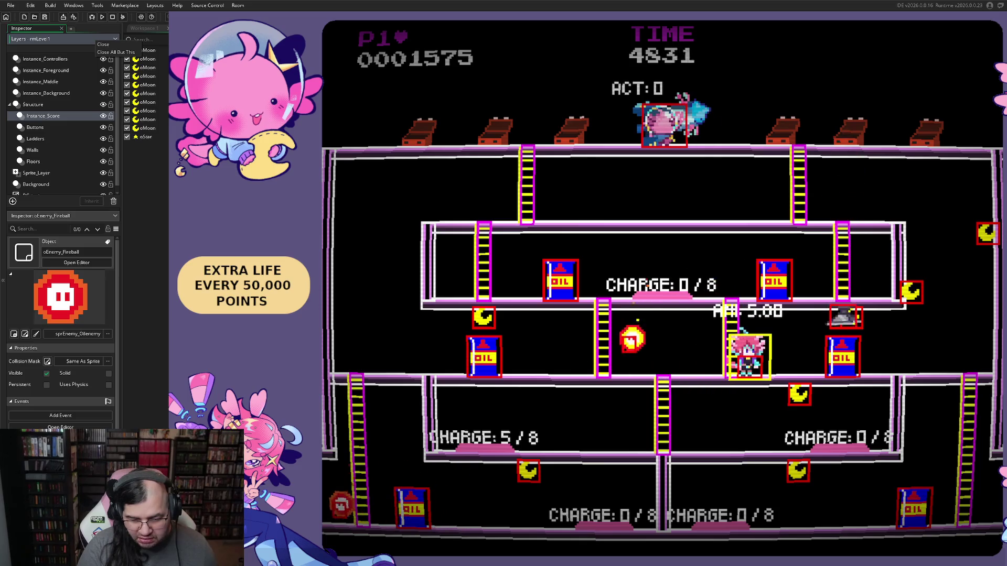
{"action": "key", "text": "Left"}
{"action": "key", "text": "Up"}
- Run back and forth along the middle floor, picking up points
{"action": "key", "text": "Left"}
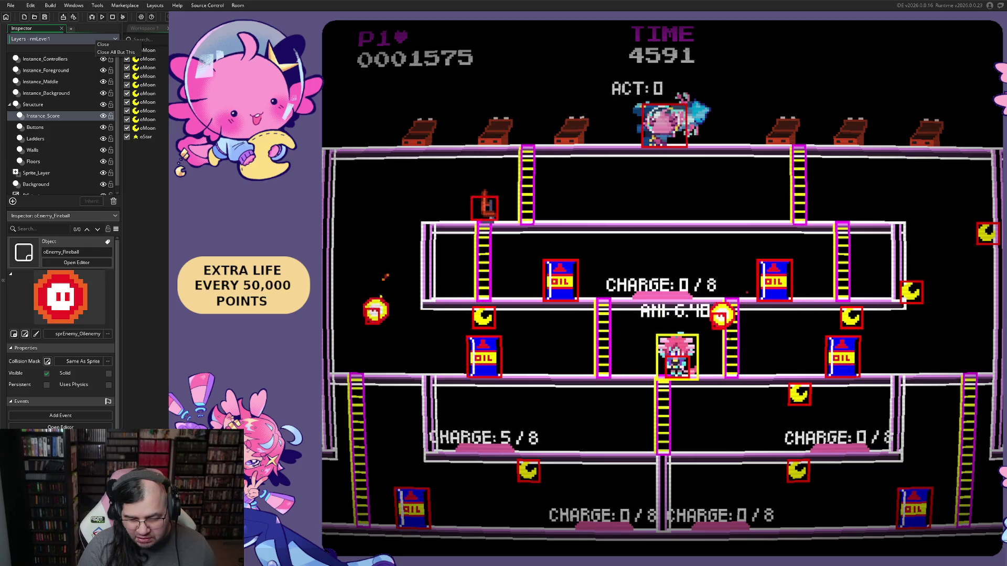
{"action": "key", "text": "Right"}
{"action": "key", "text": "Right"}
{"action": "key", "text": "Left"}
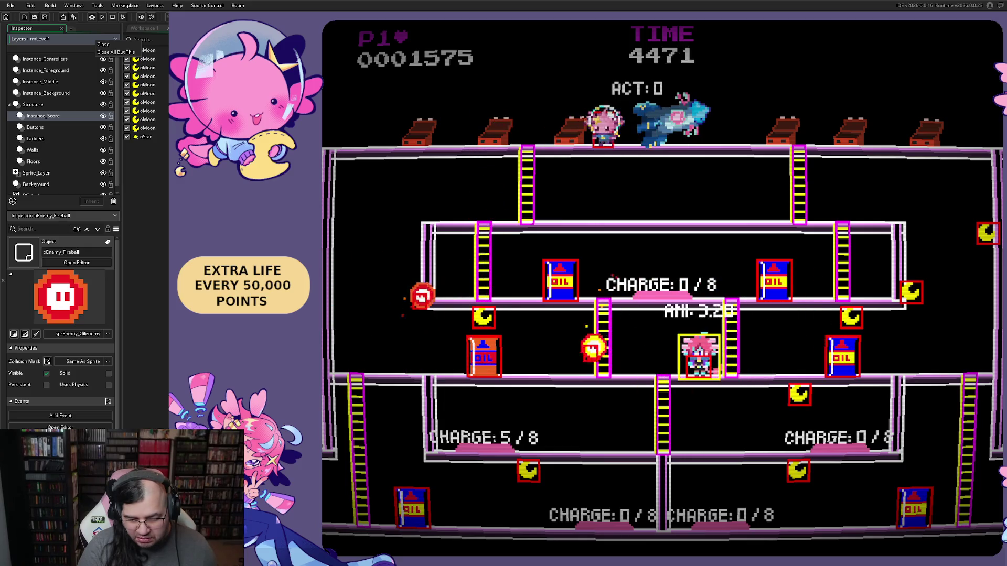
{"action": "key", "text": "Left"}
{"action": "key", "text": "Right"}
{"action": "key", "text": "Left"}
{"action": "key", "text": "Left"}
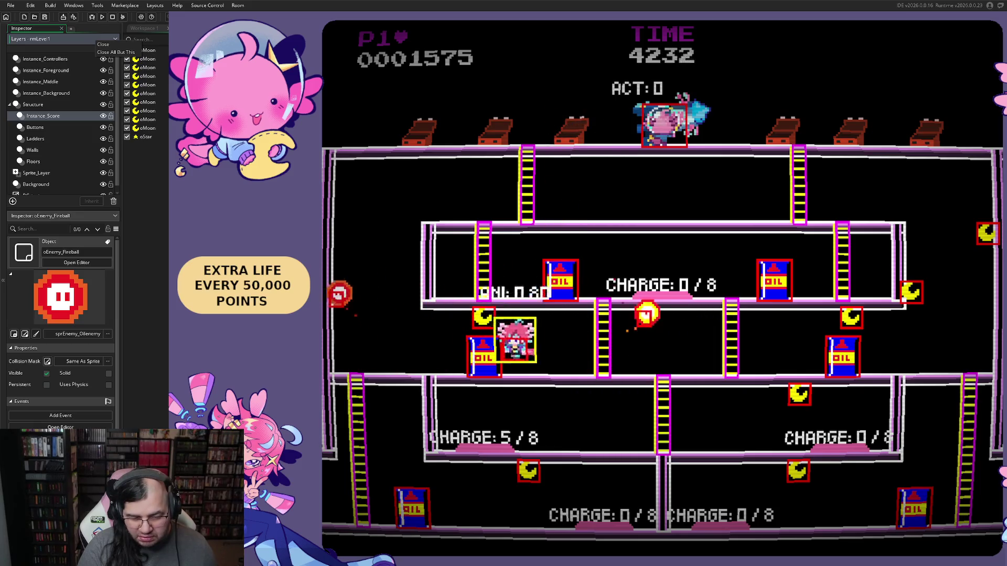
{"action": "key", "text": "Right"}
{"action": "key", "text": "Left"}
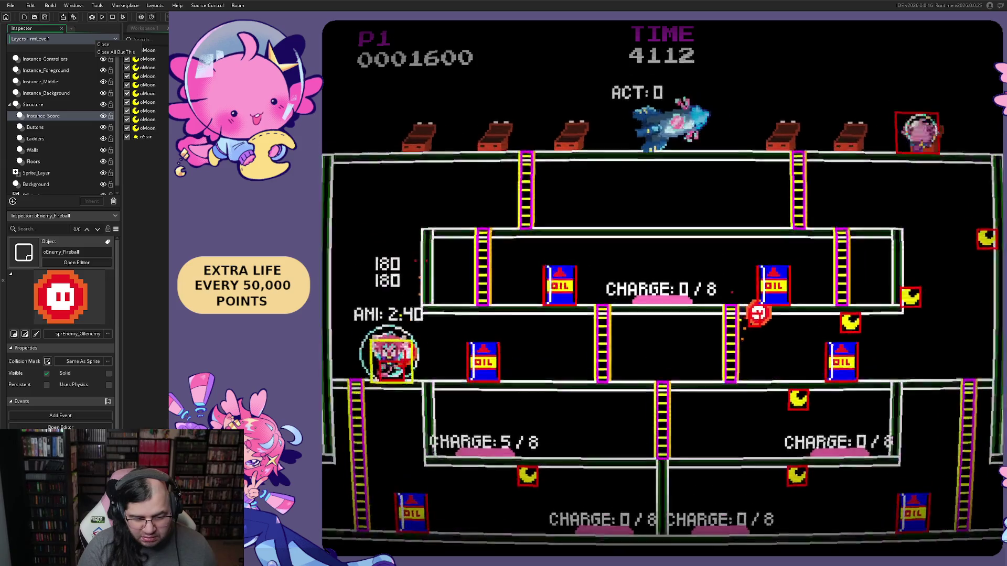
- Run across the top platform, drop down, and score along the middle platform
{"action": "key", "text": "Right"}
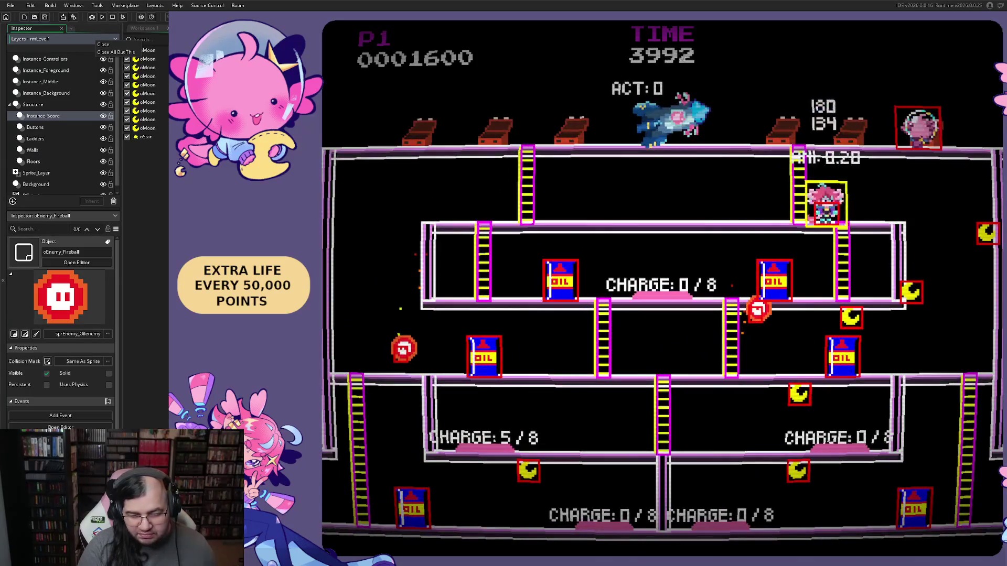
{"action": "key", "text": "Left"}
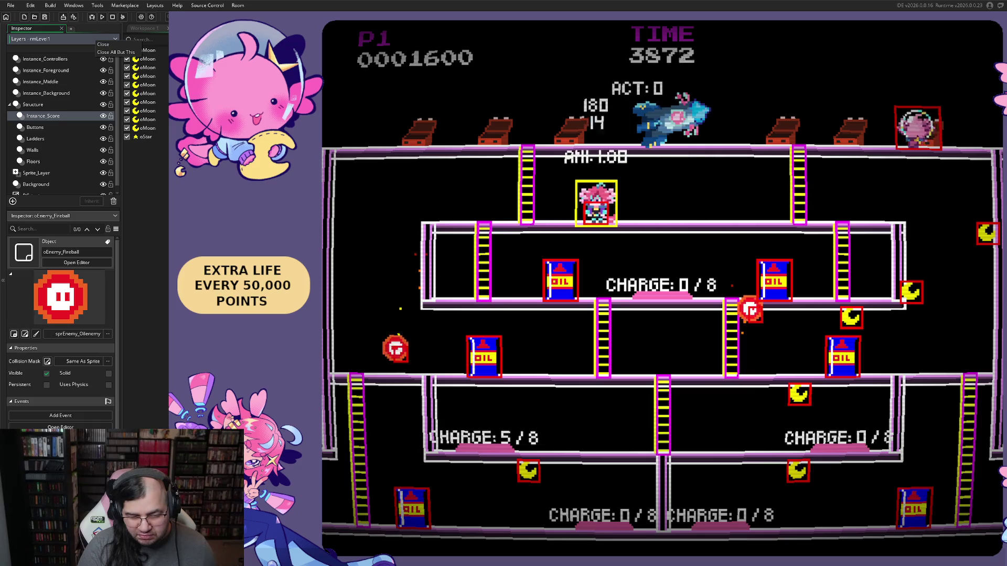
{"action": "key", "text": "Right"}
{"action": "key", "text": "Left"}
{"action": "key", "text": "Right"}
{"action": "key", "text": "Left"}
{"action": "key", "text": "Down"}
{"action": "key", "text": "Right"}
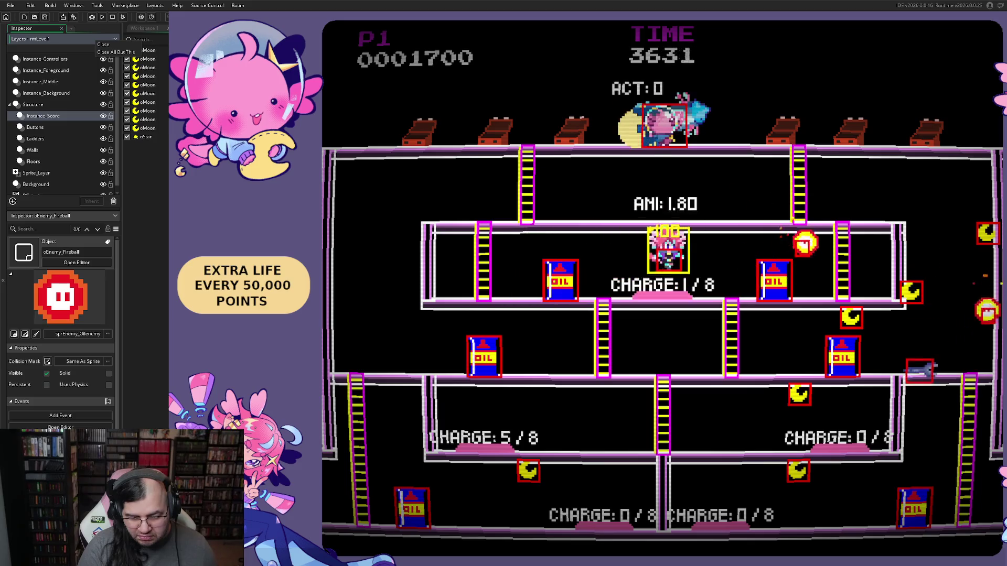
{"action": "key", "text": "Right"}
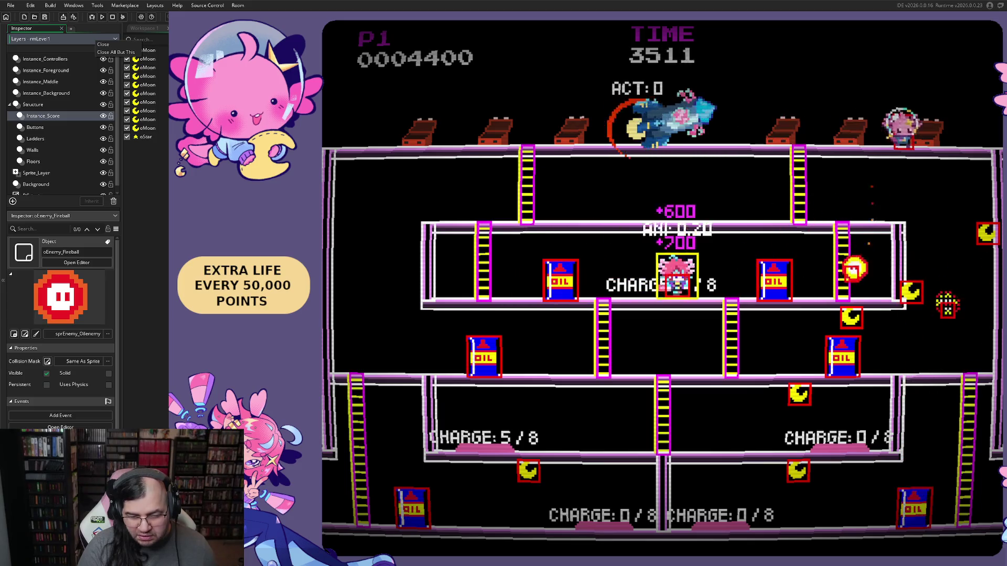
{"action": "key", "text": "Right"}
{"action": "key", "text": "Left"}
- Descend to the bottom floor, collect a moon, and run past the flag
{"action": "key", "text": "Down"}
{"action": "key", "text": "Left"}
{"action": "key", "text": "Down"}
{"action": "key", "text": "Right"}
{"action": "key", "text": "Left"}
{"action": "key", "text": "Up"}
{"action": "key", "text": "Right"}
{"action": "key", "text": "Right"}
{"action": "key", "text": "Down"}
{"action": "key", "text": "Right"}
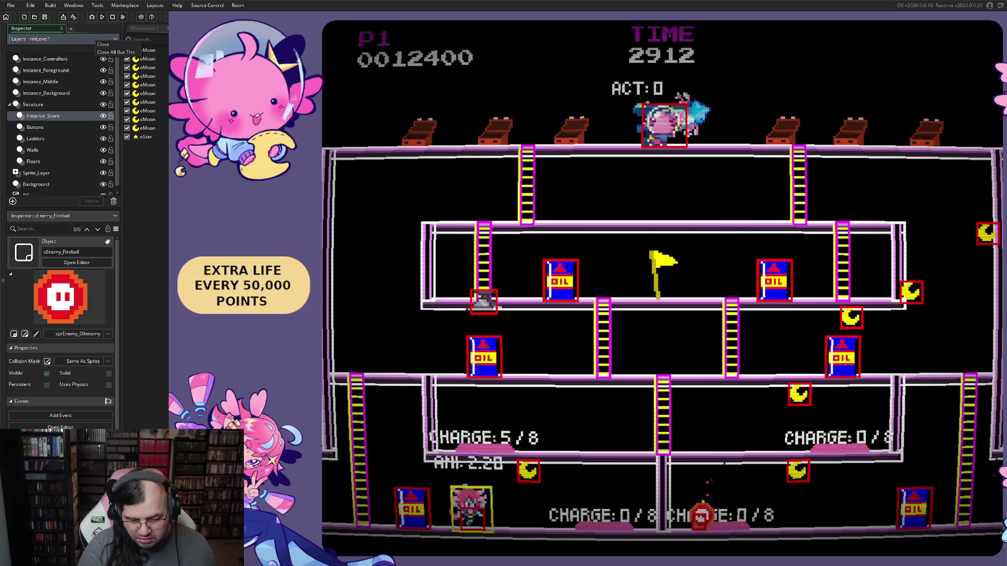
{"action": "key", "text": "Right"}
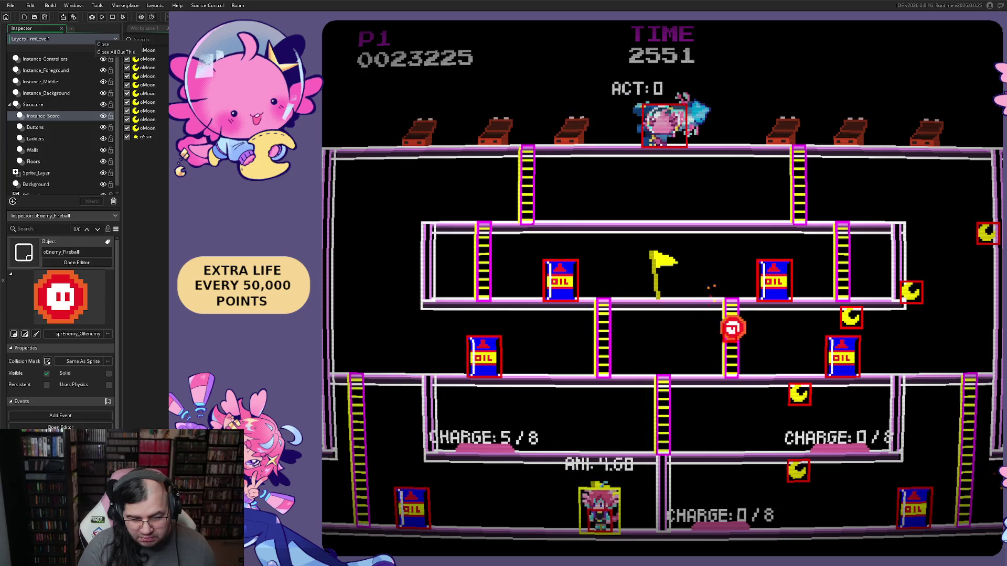
{"action": "key", "text": "Left"}
{"action": "key", "text": "Right"}
{"action": "key", "text": "Left"}
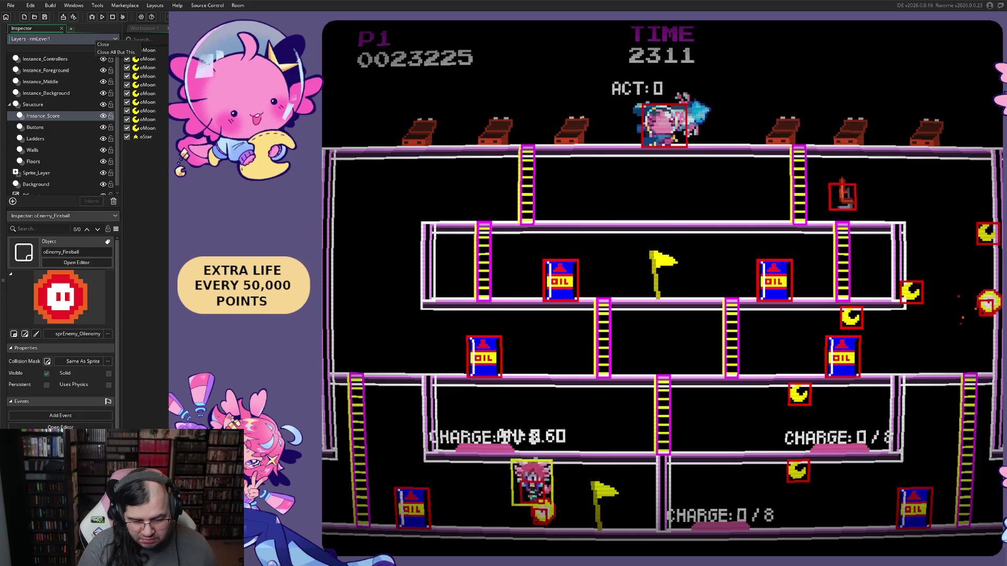
{"action": "key", "text": "Left"}
- Climb the ladders back toward the top floor, then hide the debug overlay with F1
{"action": "key", "text": "Up"}
{"action": "key", "text": "Right"}
{"action": "key", "text": "Up"}
{"action": "key", "text": "Right"}
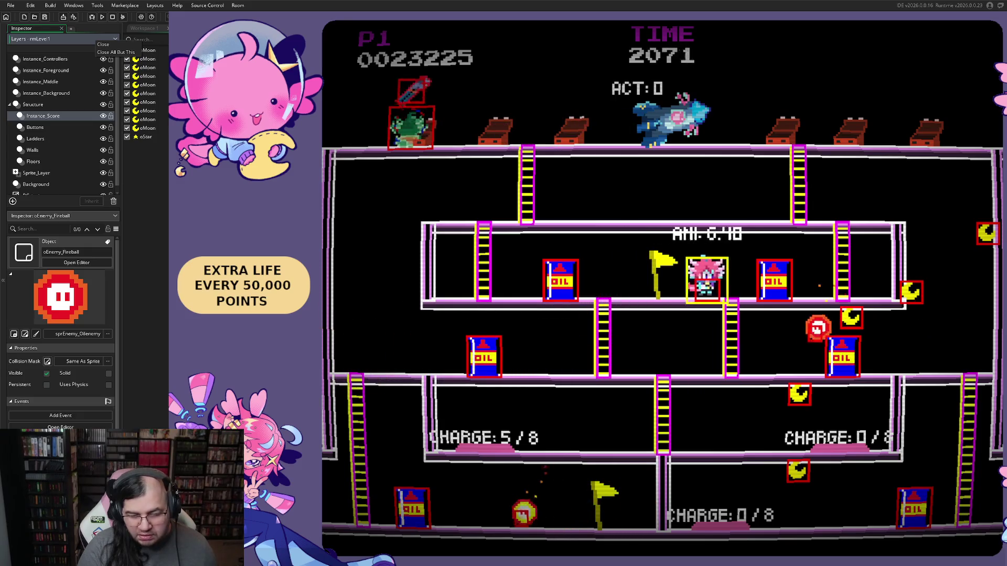
{"action": "key", "text": "Left"}
{"action": "key", "text": "Up"}
{"action": "key", "text": "Left"}
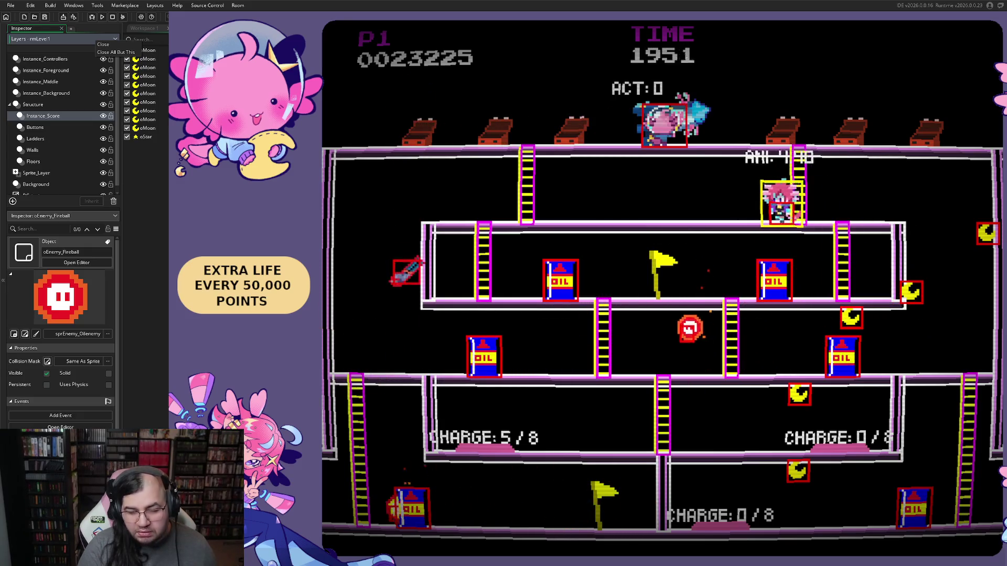
{"action": "key", "text": "Left"}
{"action": "key", "text": "Up"}
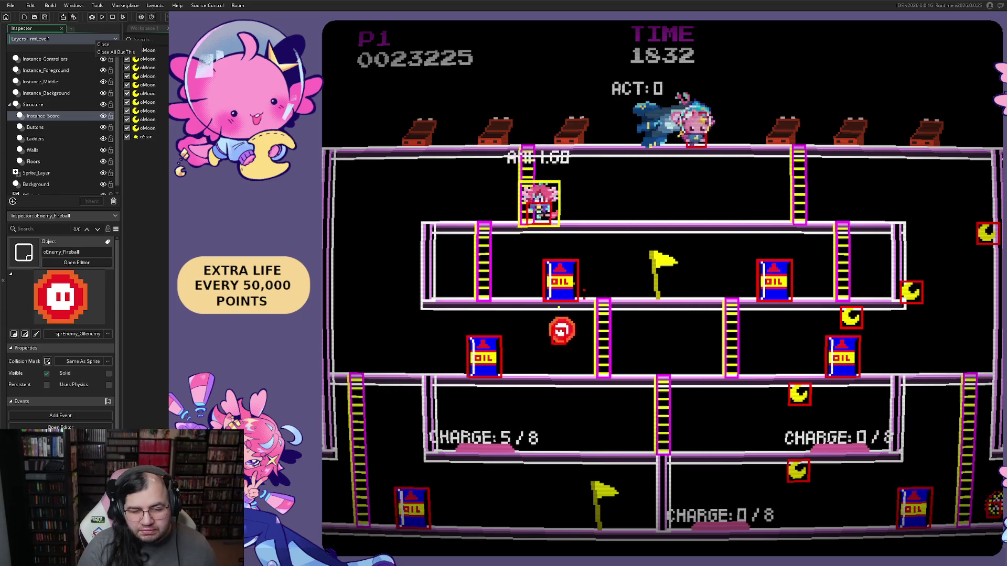
{"action": "key", "text": "Down"}
{"action": "key", "text": "Left"}
{"action": "key", "text": "Left"}
{"action": "key", "text": "F1"}
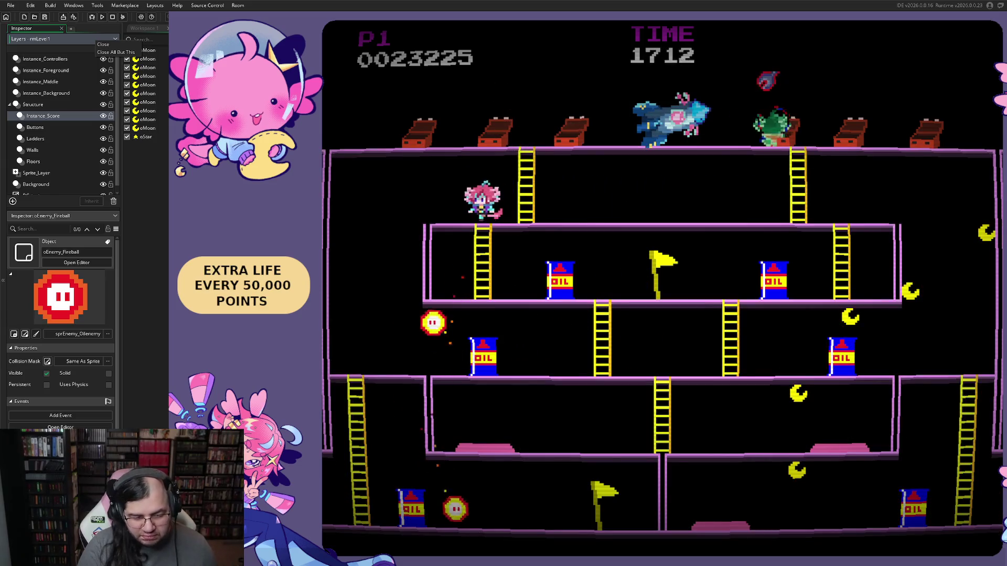